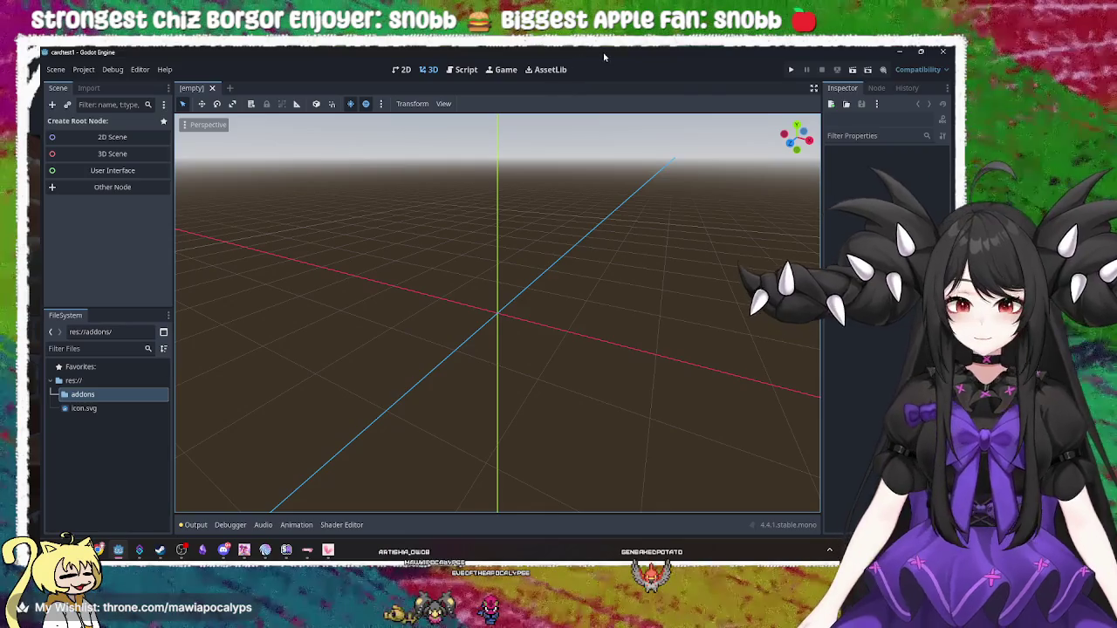
# Restore the maximized editor window and create a new scene with a 2D Scene root
pyautogui.doubleClick(604, 57)
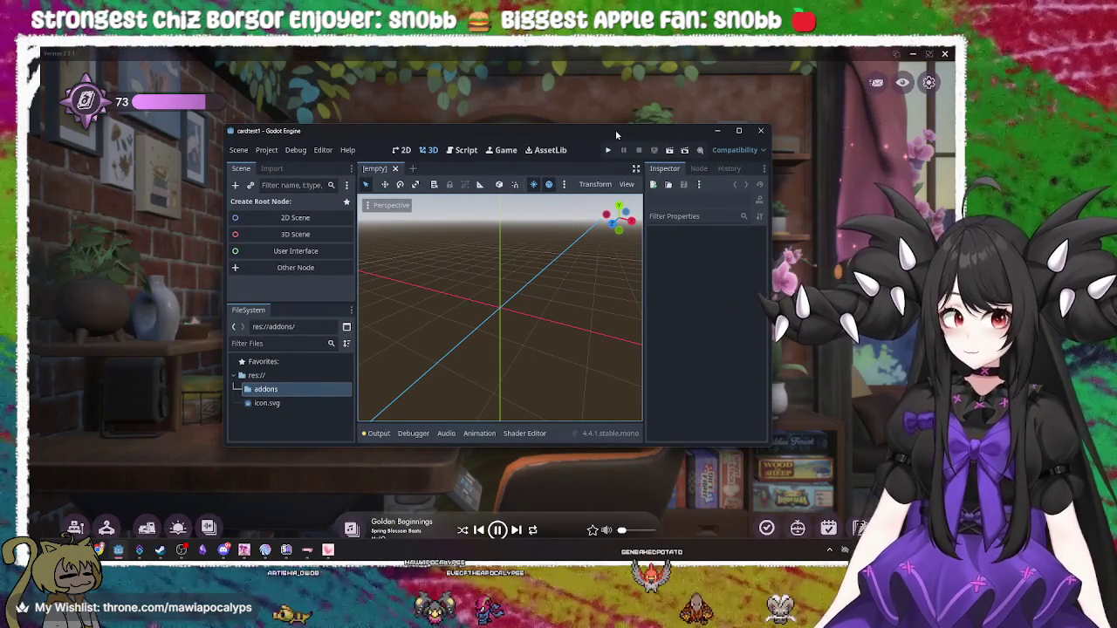
pyautogui.doubleClick(615, 129)
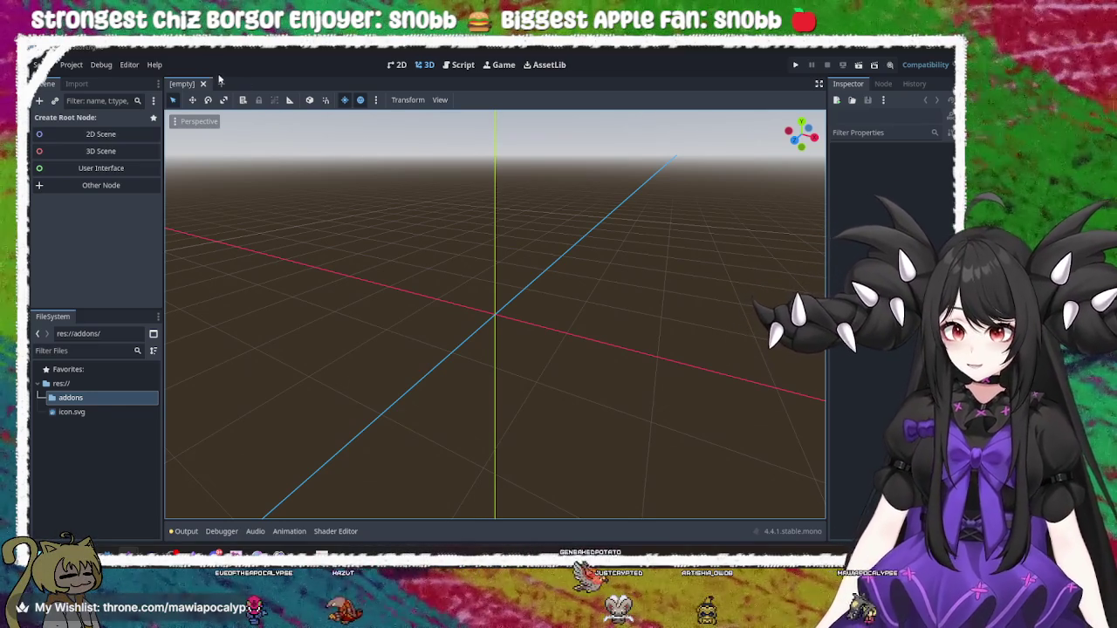
pyautogui.click(115, 136)
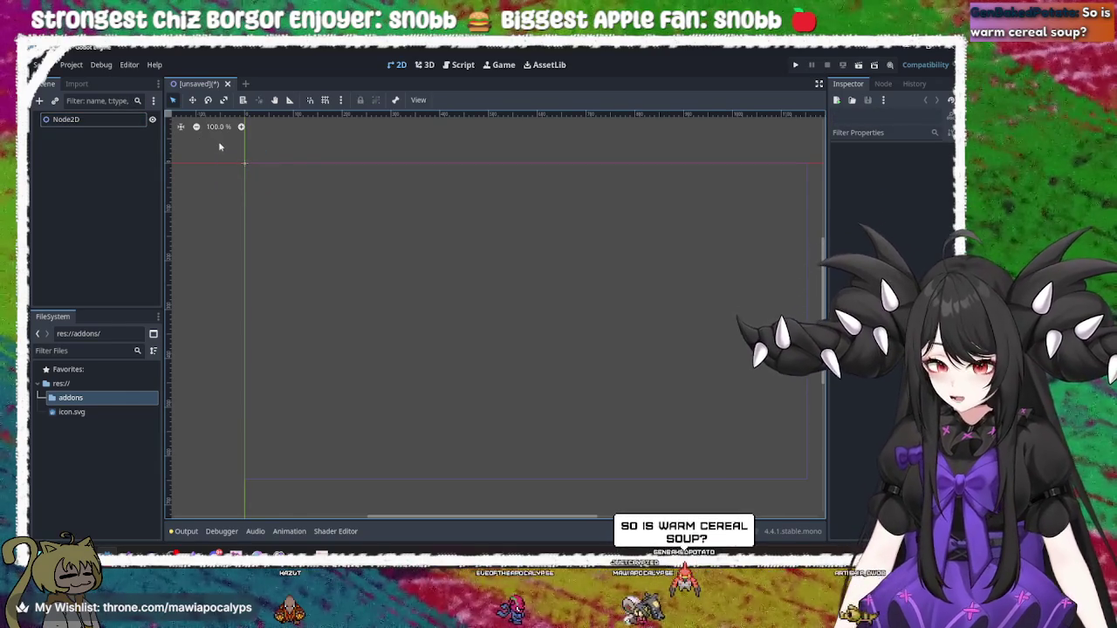
# Box-select the Node2D origin on the canvas, then switch to the browser window
pyautogui.moveTo(222, 150)
pyautogui.mouseDown()
pyautogui.moveTo(297, 205)
pyautogui.moveTo(287, 186)
pyautogui.mouseUp()
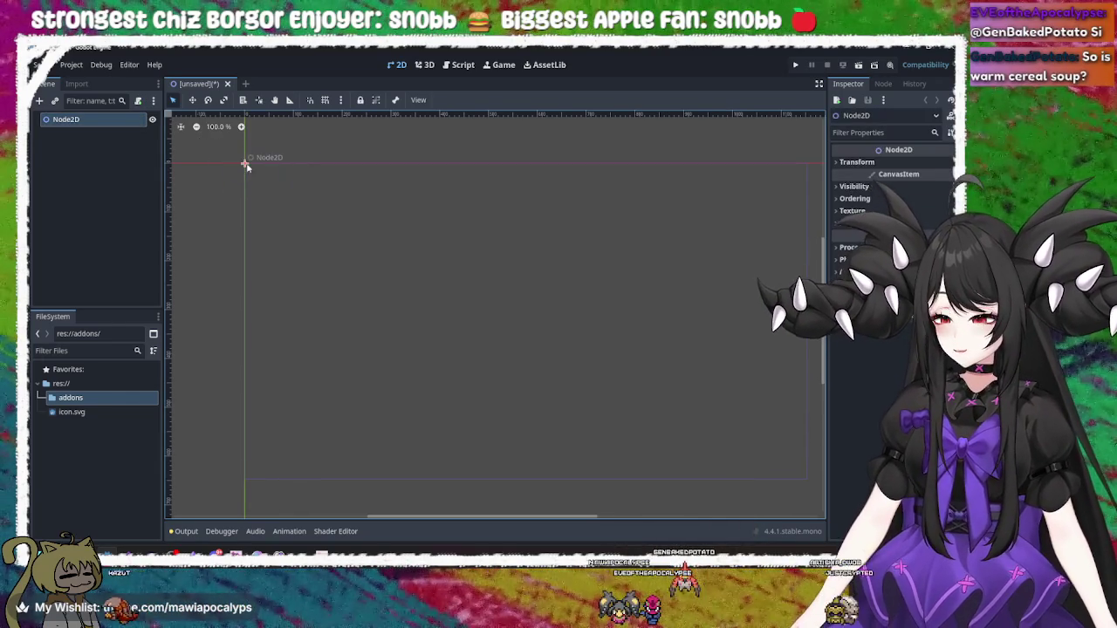
pyautogui.moveTo(225, 157); pyautogui.dragTo(294, 189)
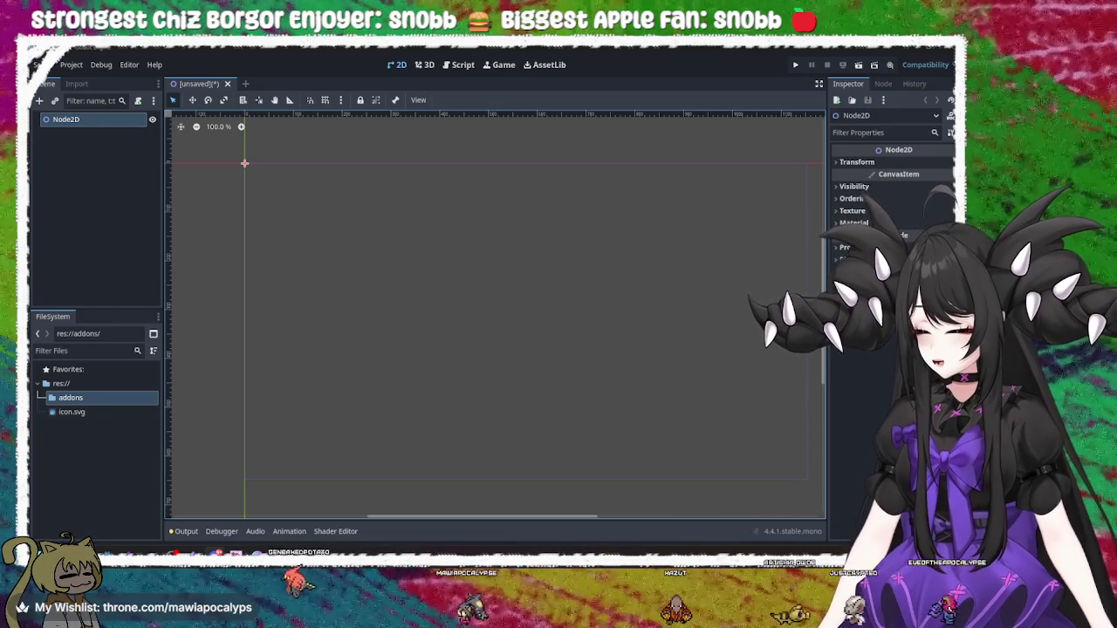
pyautogui.hotkey('alt', 'Tab')
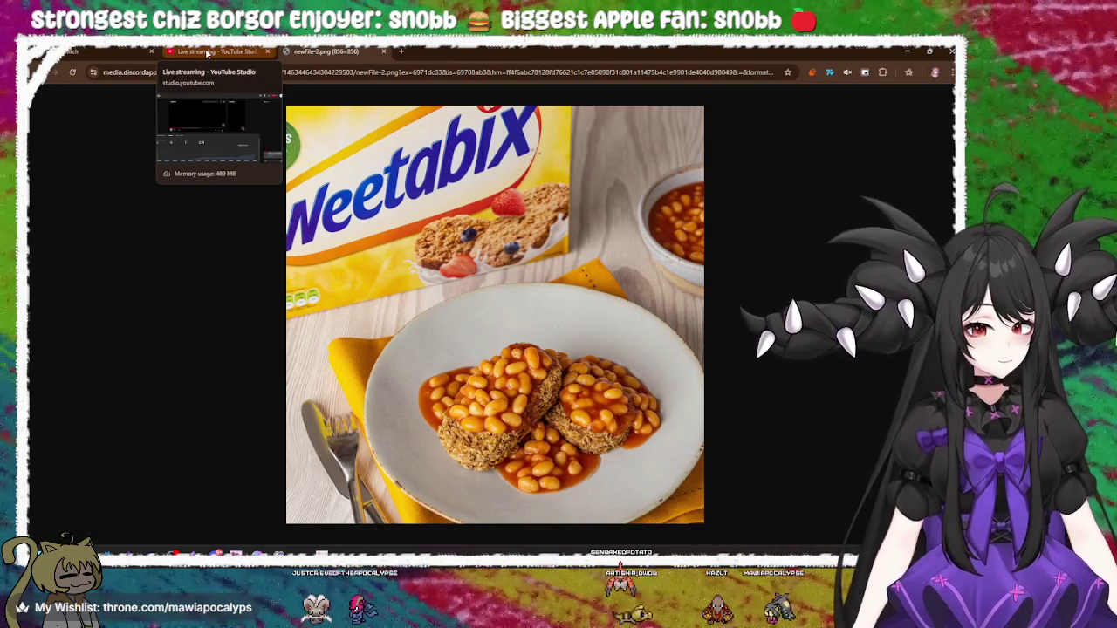
pyautogui.click(262, 52)
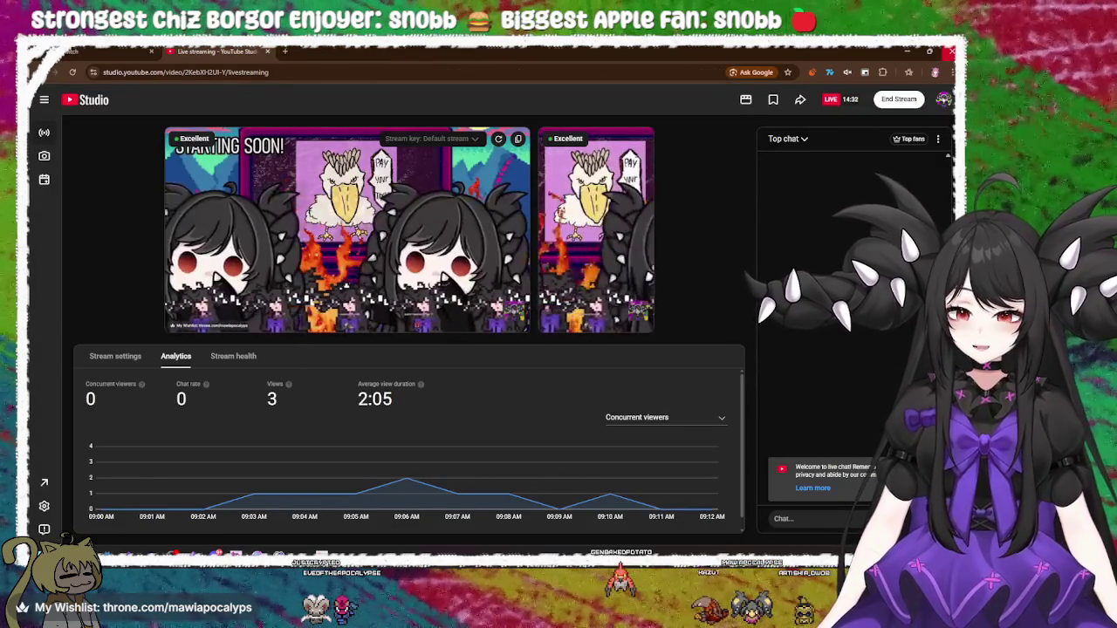
pyautogui.hotkey('alt', 'Tab')
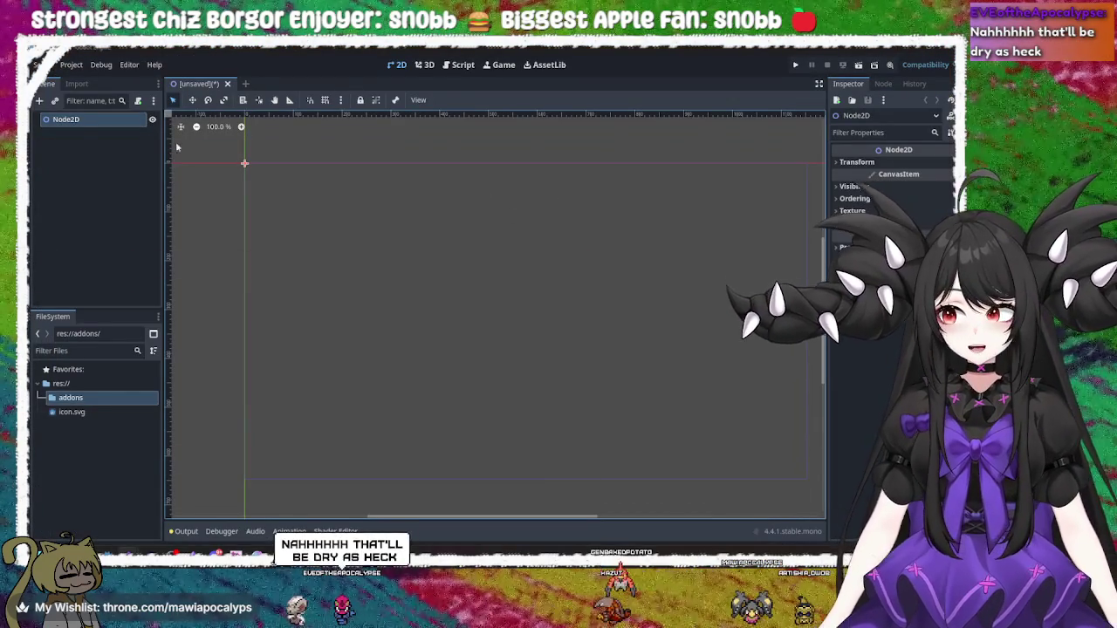
pyautogui.moveTo(238, 146); pyautogui.dragTo(320, 184)
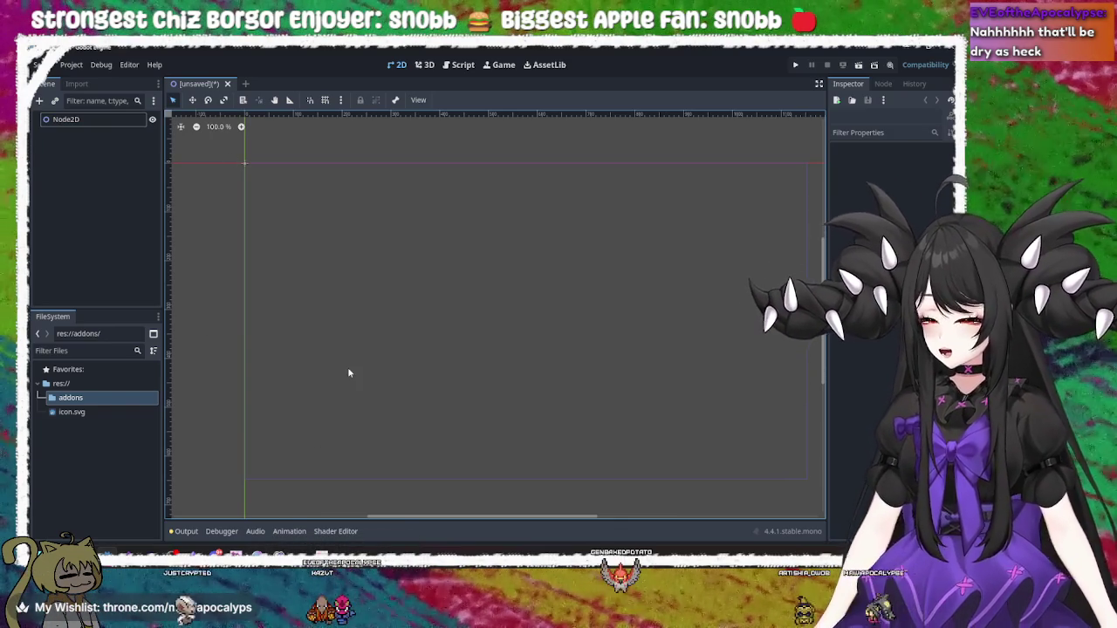
# Repeatedly select and deselect Node2D by clicking and boxing its canvas origin
pyautogui.click(243, 162)
pyautogui.click(271, 186)
pyautogui.moveTo(212, 139)
pyautogui.mouseDown()
pyautogui.moveTo(293, 214)
pyautogui.moveTo(232, 158)
pyautogui.mouseUp()
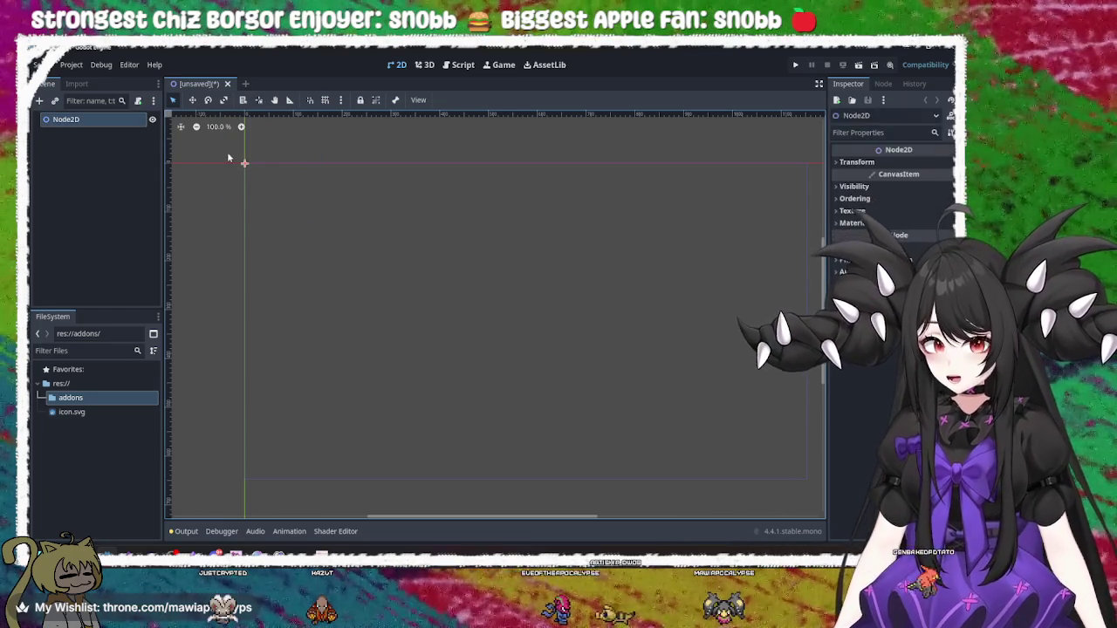
pyautogui.click(272, 202)
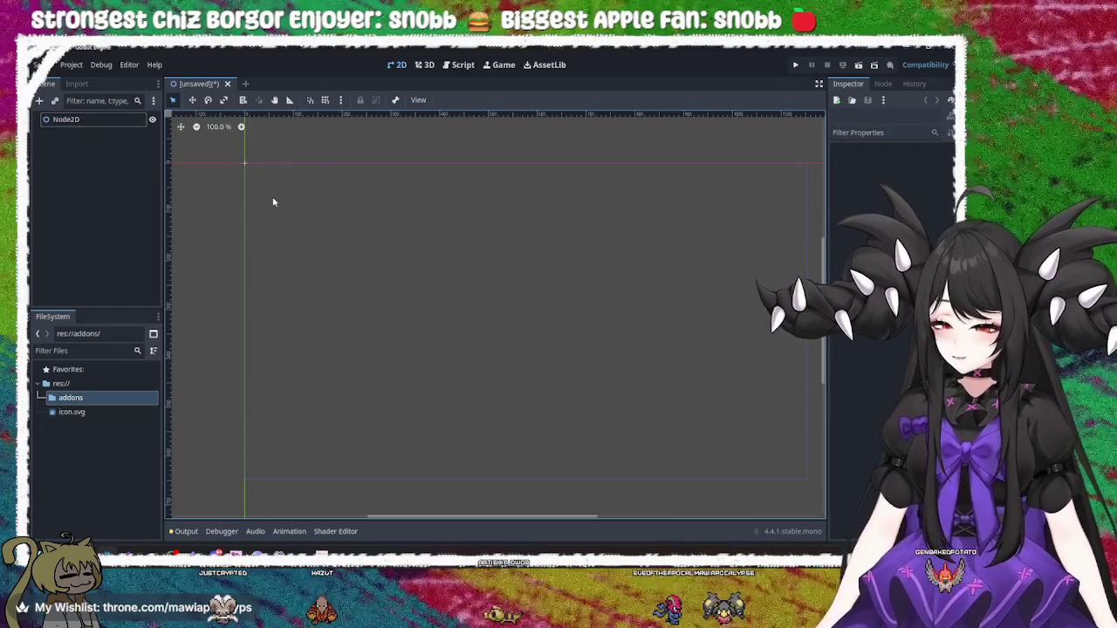
pyautogui.moveTo(224, 161); pyautogui.dragTo(274, 193)
pyautogui.moveTo(233, 142); pyautogui.dragTo(282, 200)
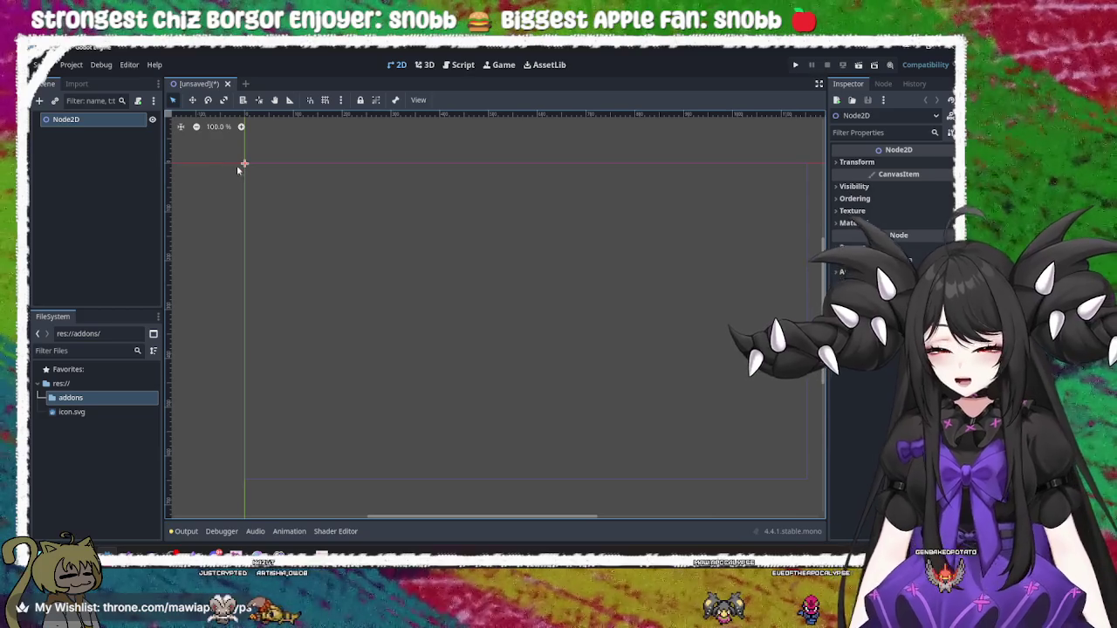
pyautogui.click(232, 158)
pyautogui.moveTo(231, 158)
pyautogui.mouseDown()
pyautogui.moveTo(279, 184)
pyautogui.moveTo(266, 184)
pyautogui.moveTo(282, 200)
pyautogui.mouseUp()
pyautogui.click(229, 156)
pyautogui.click(283, 201)
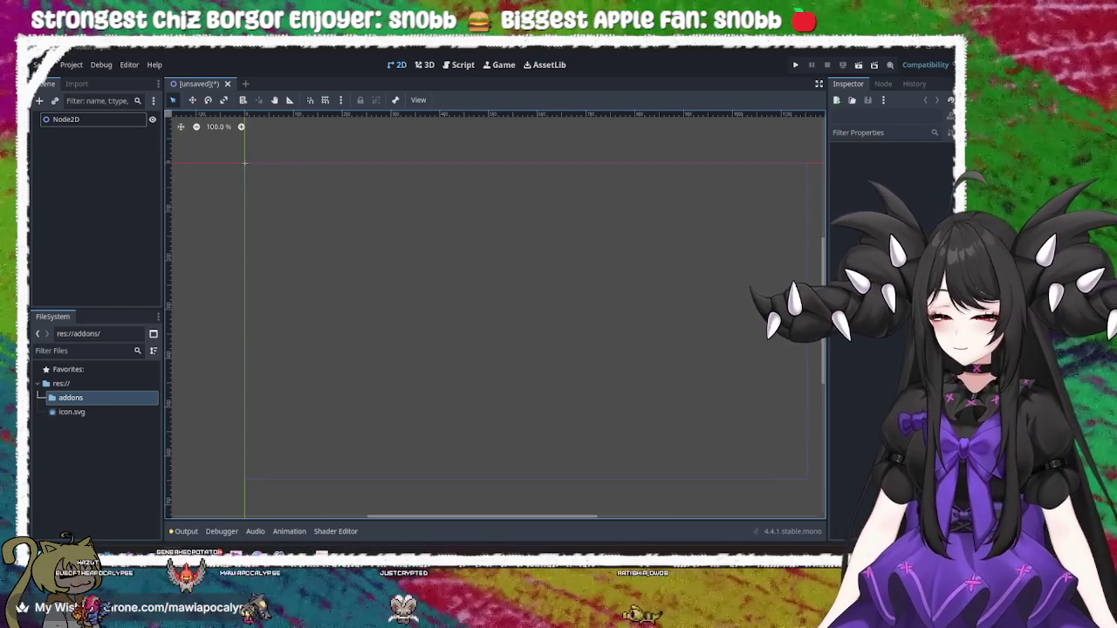
# Select Node2D in the Scene dock to show its properties in the Inspector
pyautogui.click(126, 159)
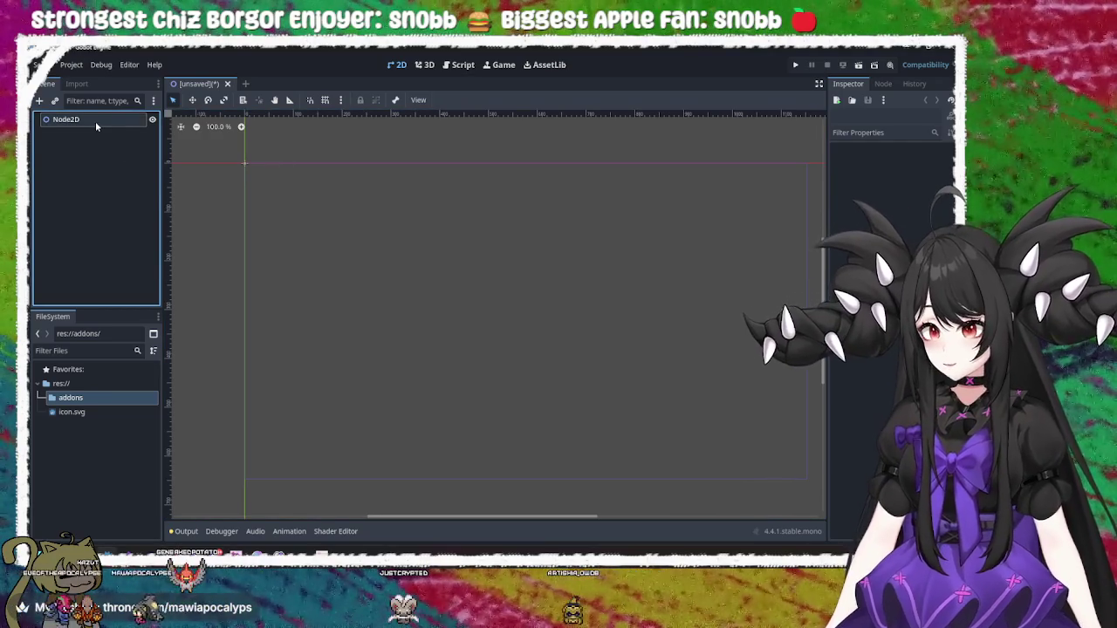
pyautogui.click(96, 124)
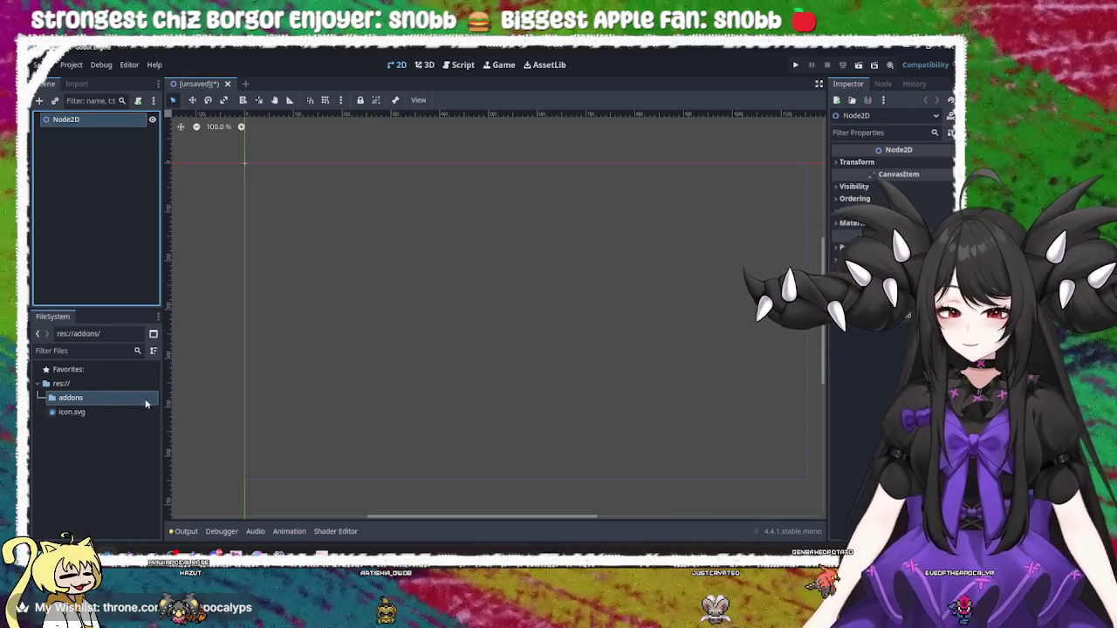
pyautogui.rightClick(120, 388)
# Create a folder named 'scenes' in the res:// project root
pyautogui.moveTo(124, 392)
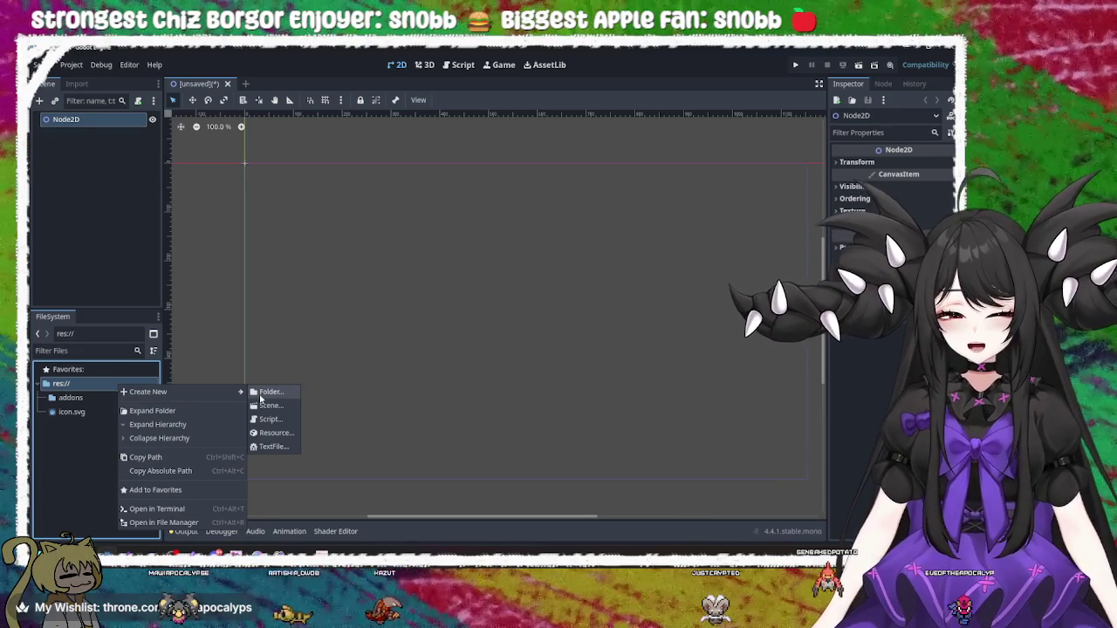
pyautogui.click(260, 394)
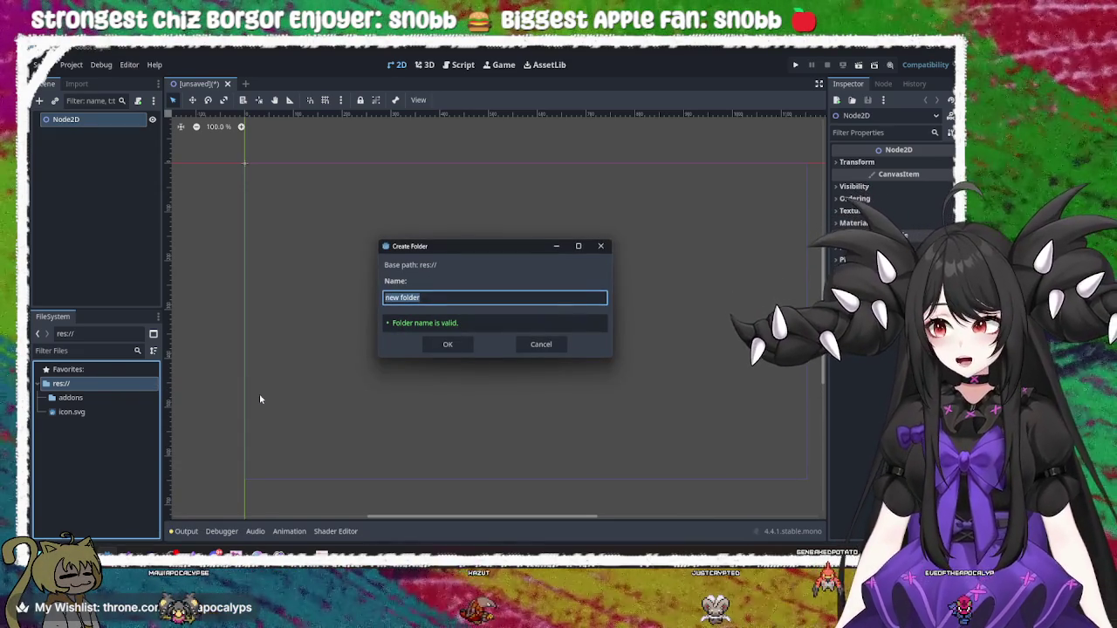
pyautogui.write('sc')
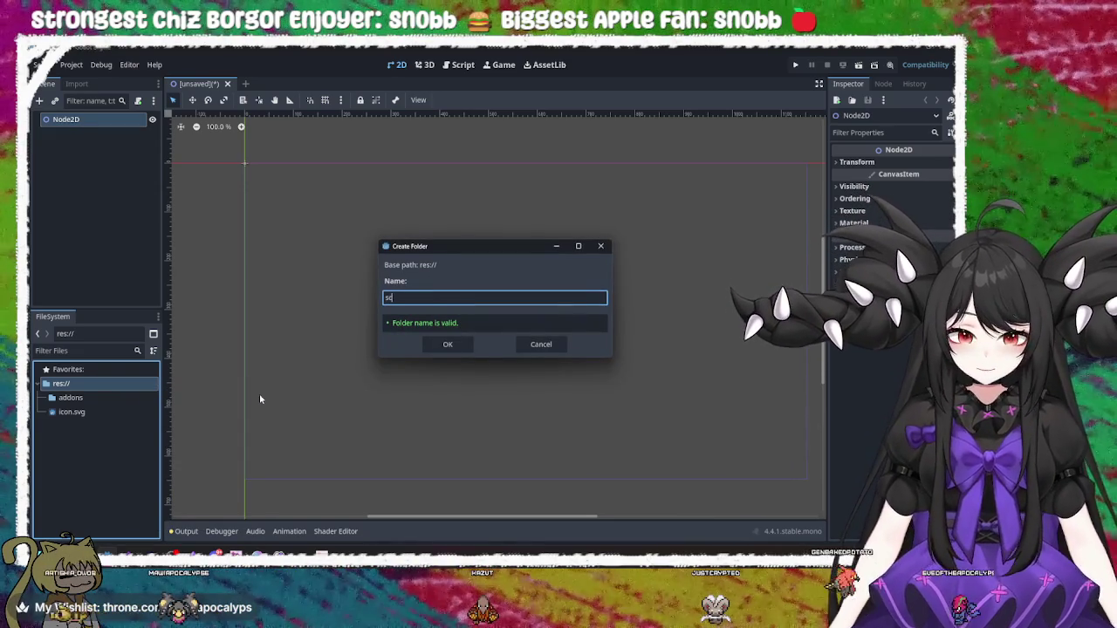
pyautogui.write('enes')
pyautogui.press('Return')
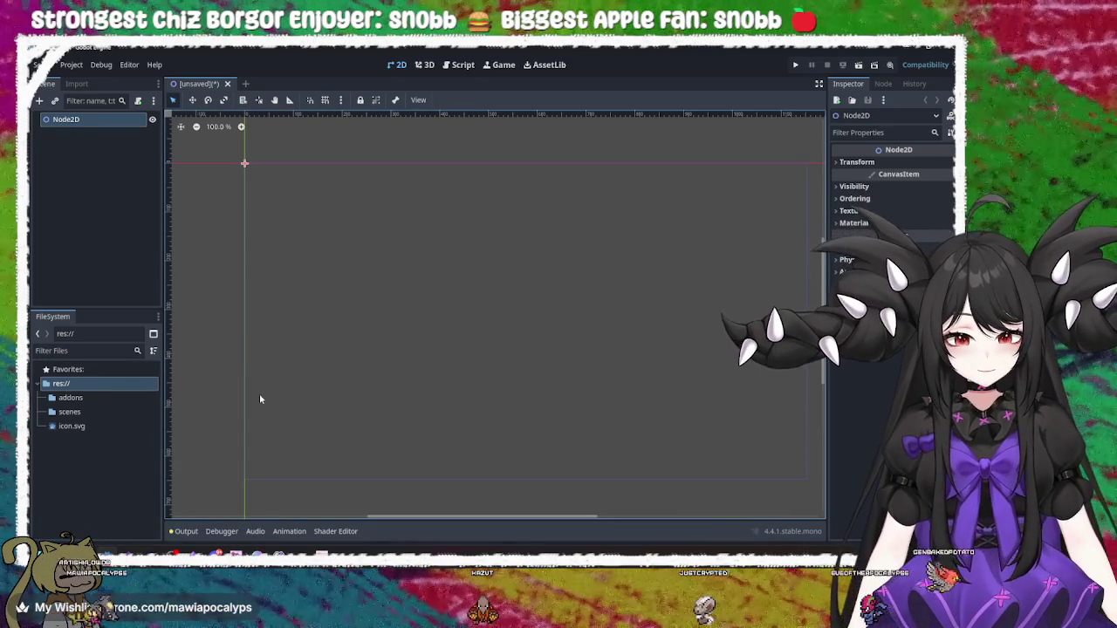
# Start creating a new scene inside the scenes folder, then cancel it
pyautogui.rightClick(115, 413)
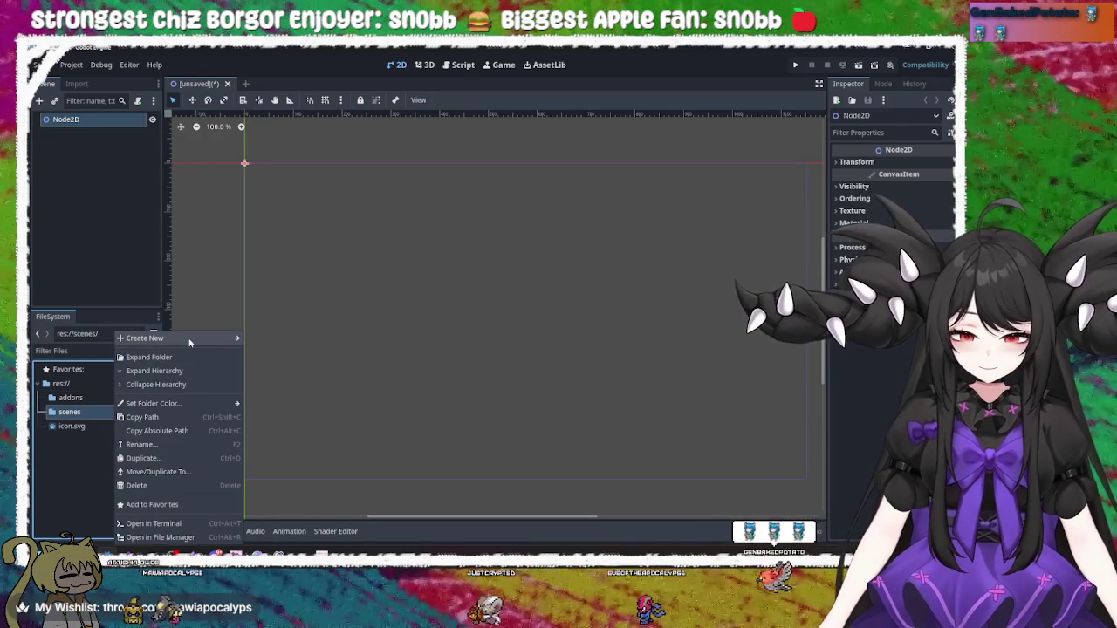
pyautogui.moveTo(189, 342)
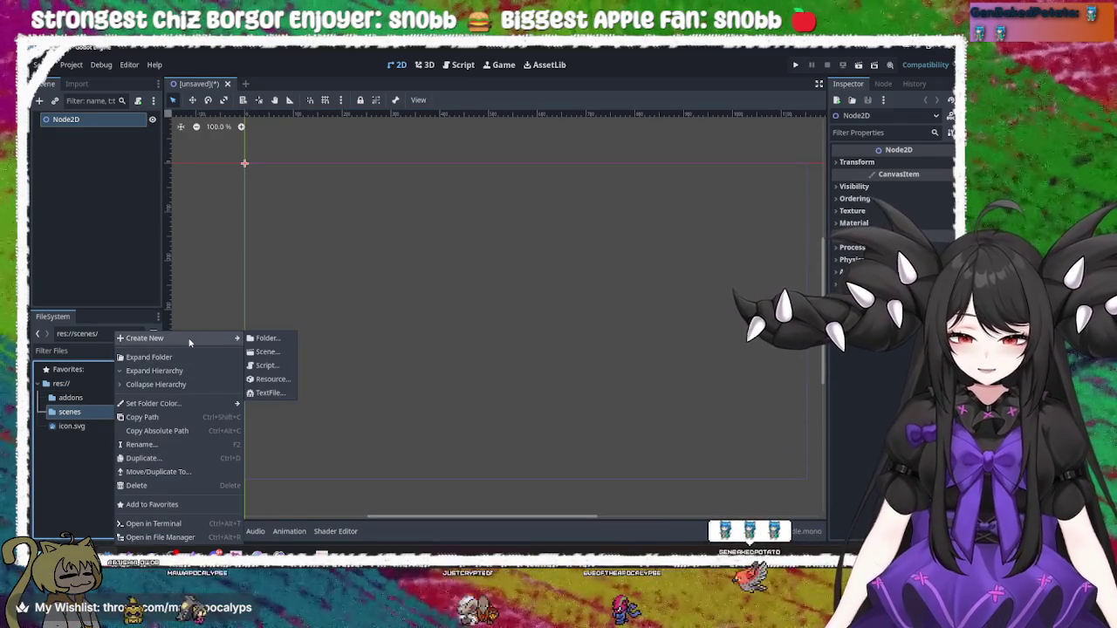
pyautogui.click(261, 353)
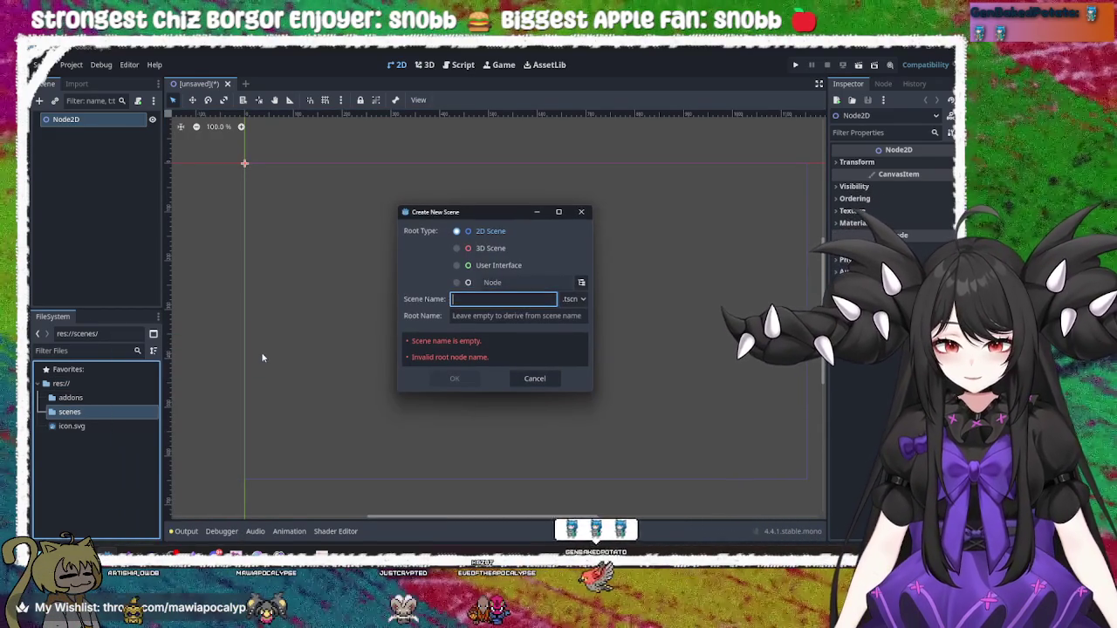
pyautogui.click(581, 213)
# Create a 2D scene named 'main' in the project root
pyautogui.rightClick(85, 387)
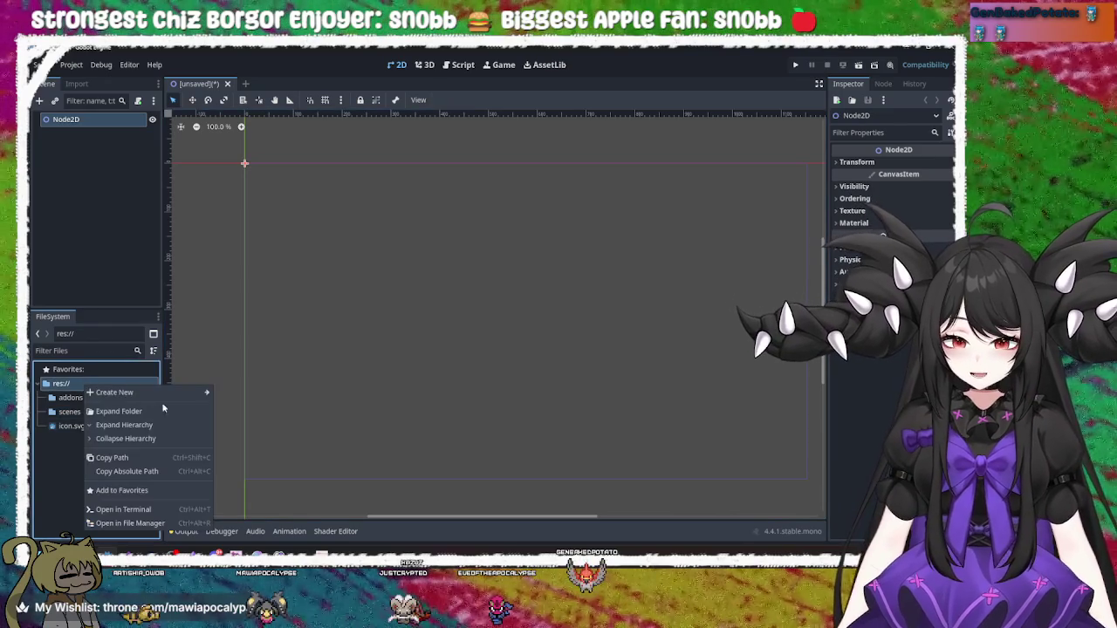
pyautogui.moveTo(174, 398)
pyautogui.click(234, 406)
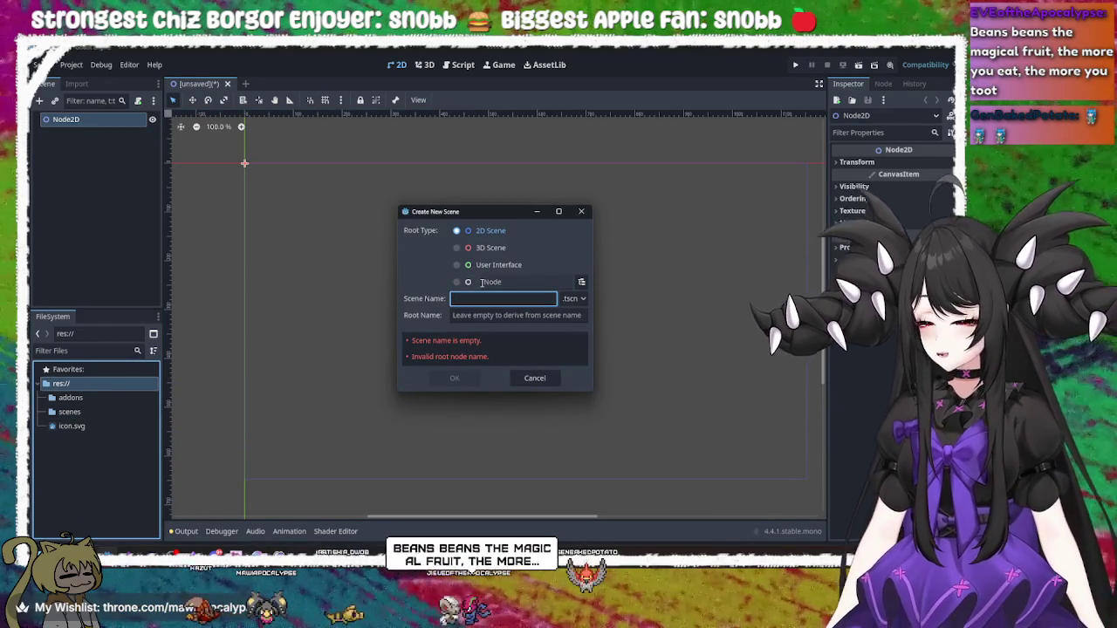
pyautogui.write('main')
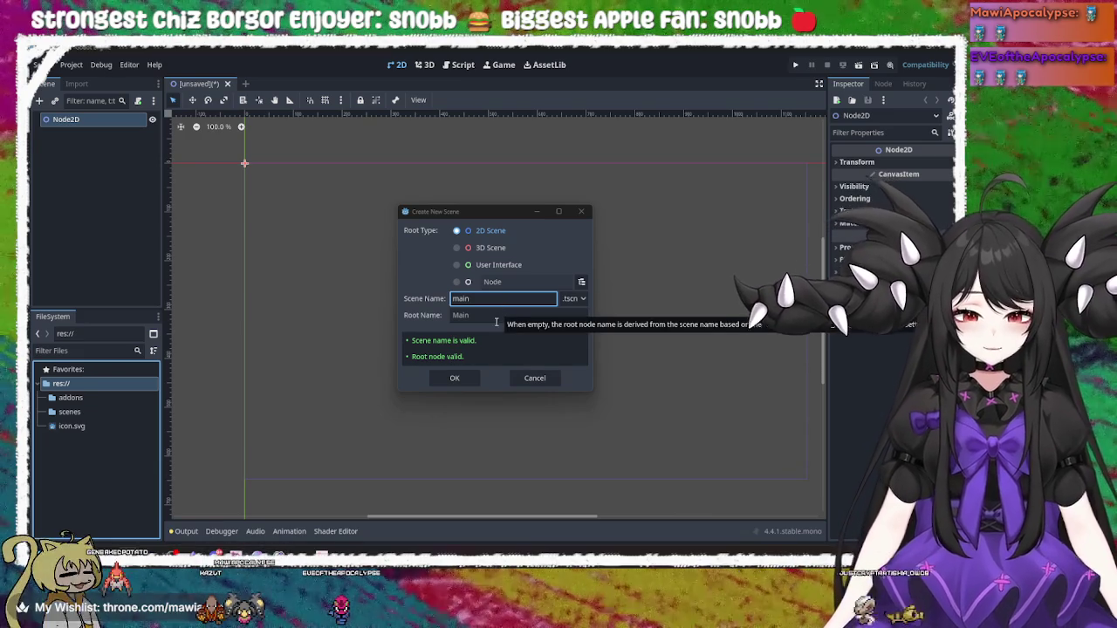
pyautogui.click(455, 378)
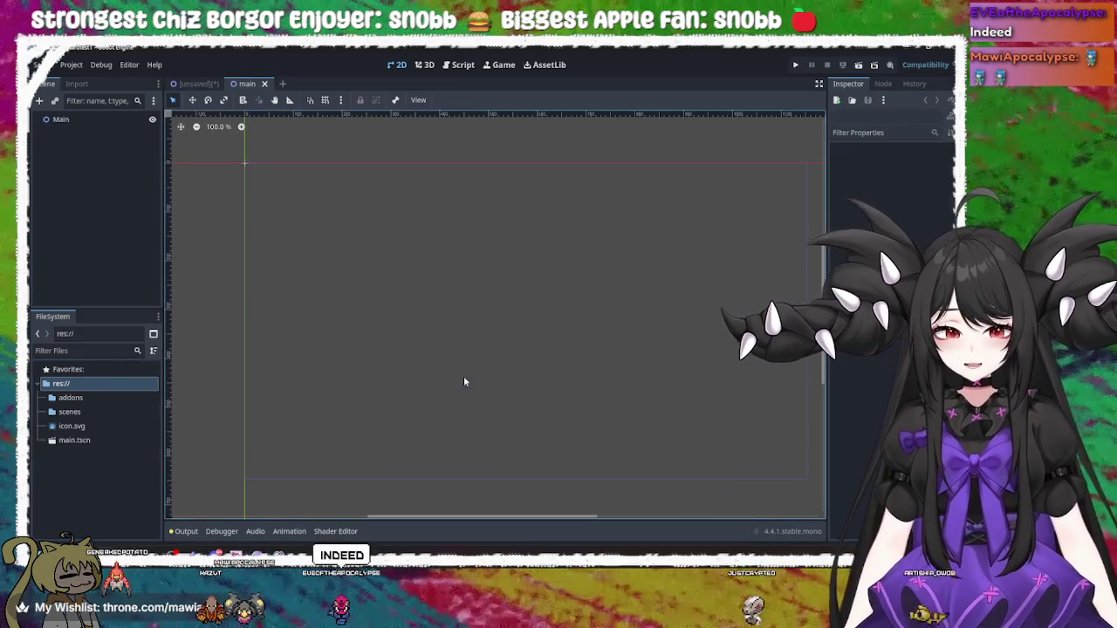
# Select main.tscn, browse its context menu, and check the scene tree filter options
pyautogui.click(94, 440)
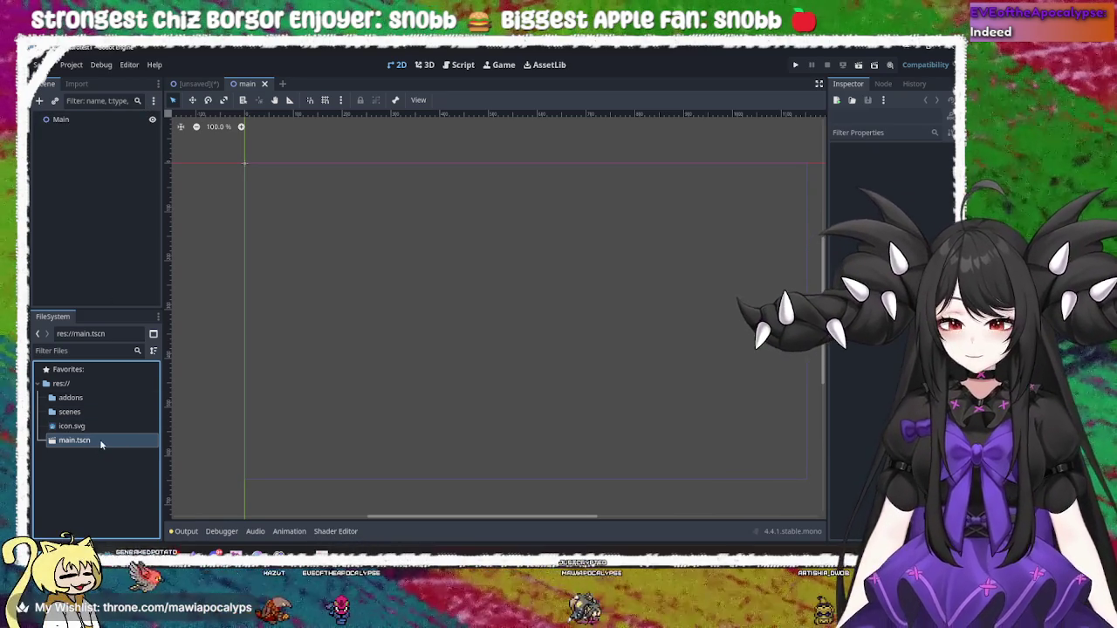
pyautogui.rightClick(101, 444)
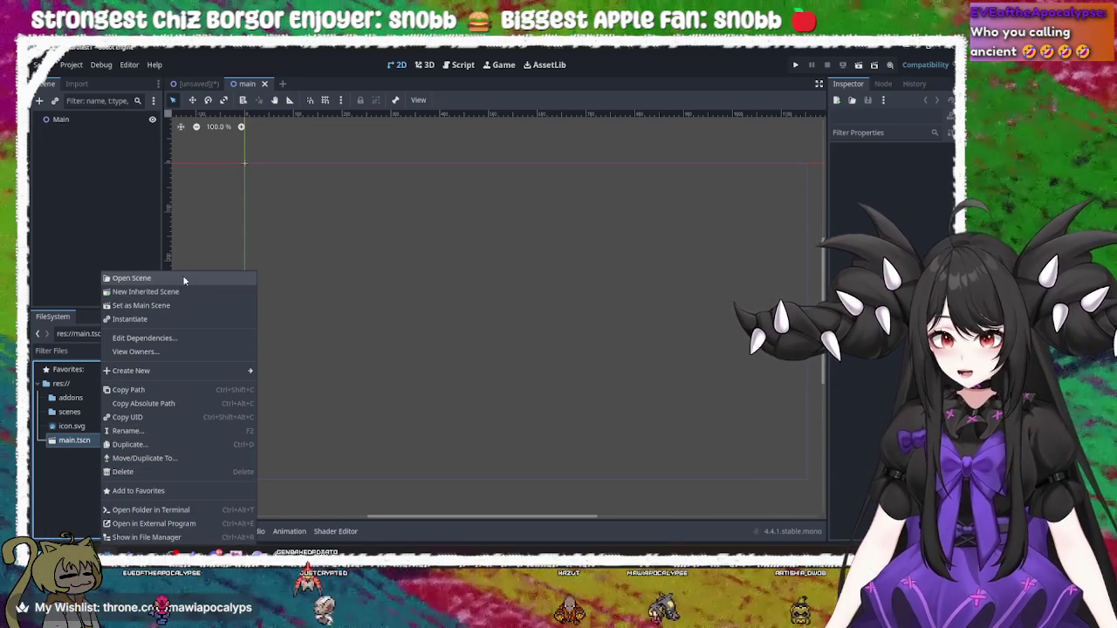
pyautogui.click(101, 162)
pyautogui.click(153, 101)
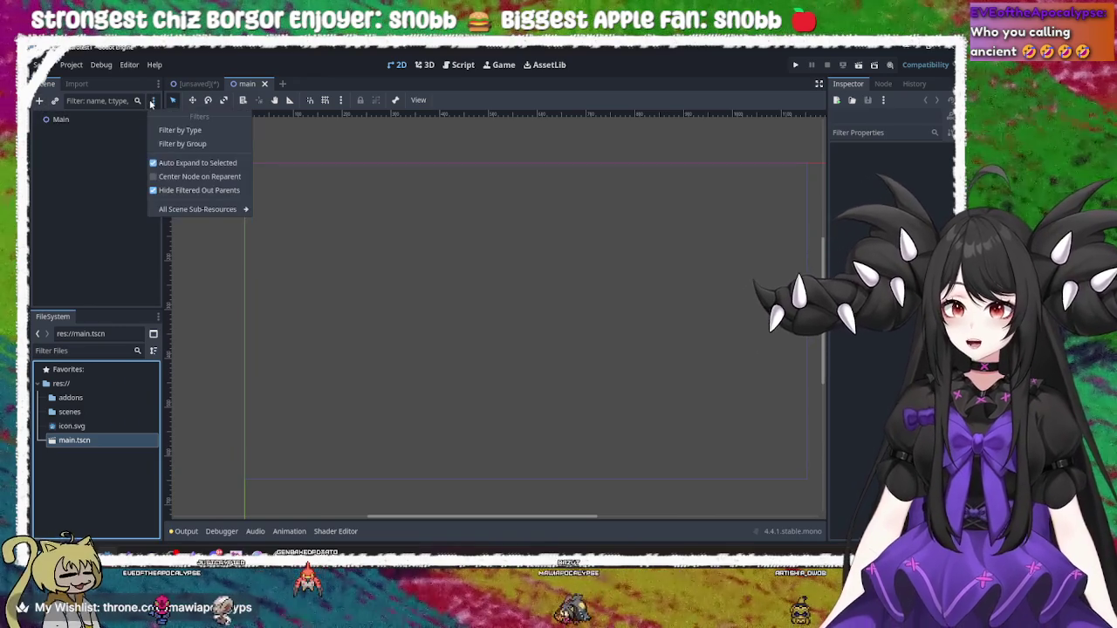
pyautogui.click(107, 163)
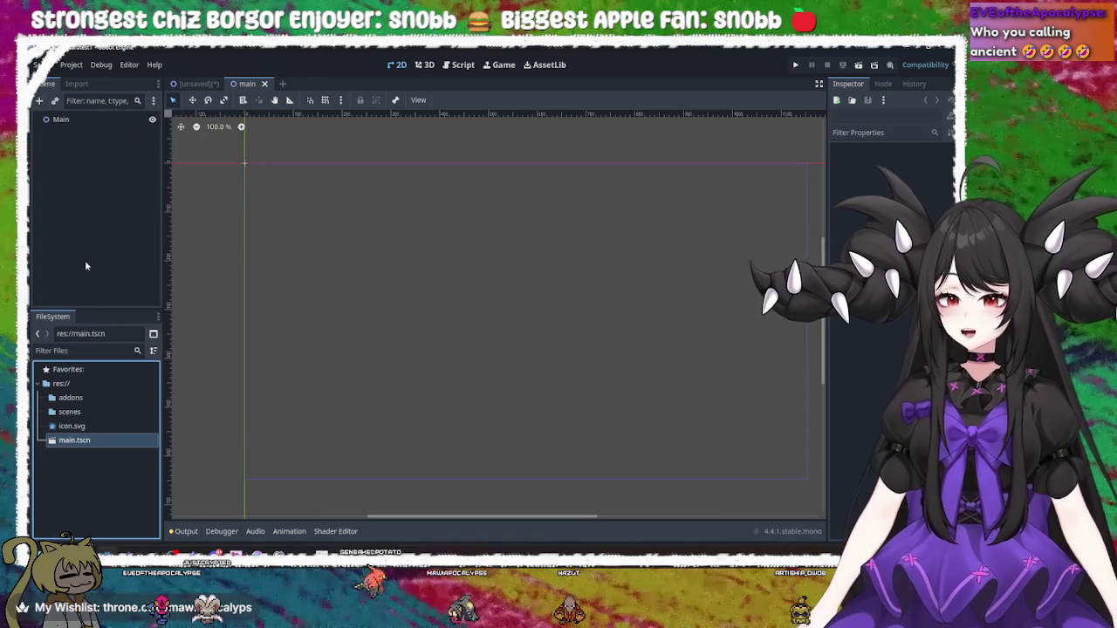
# Set main.tscn as the project's main scene, then bring up the Editor menu
pyautogui.rightClick(104, 447)
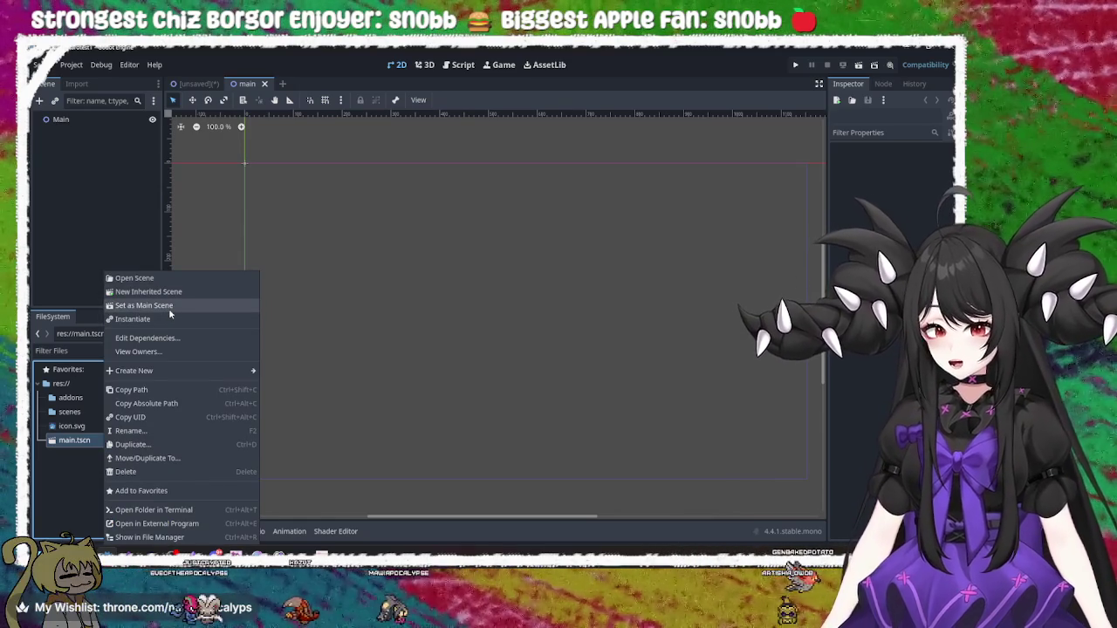
pyautogui.click(168, 308)
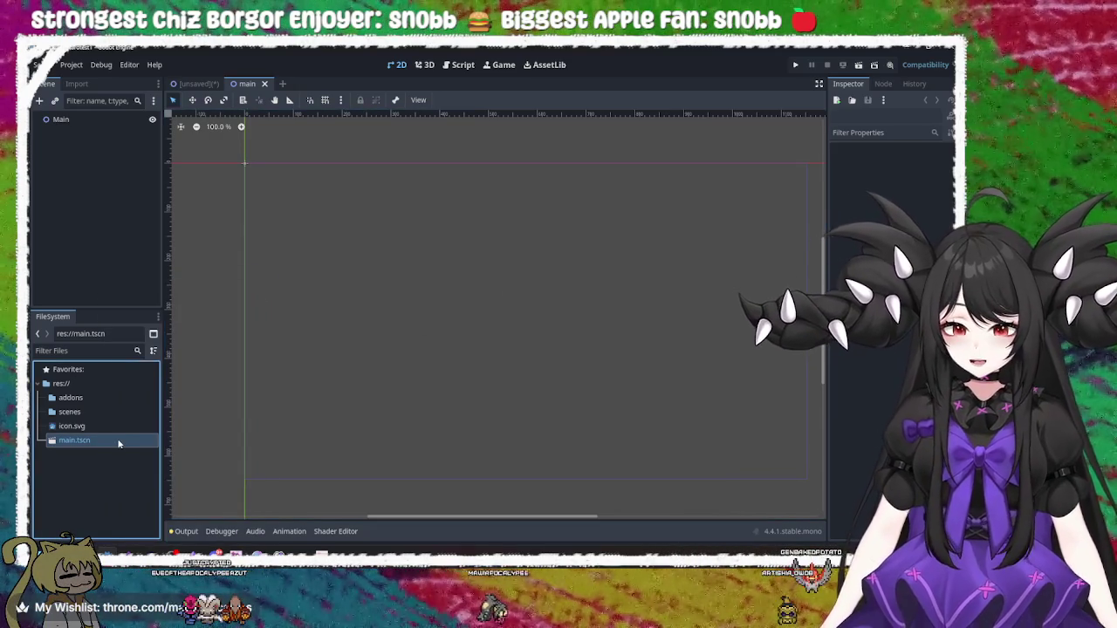
pyautogui.rightClick(118, 444)
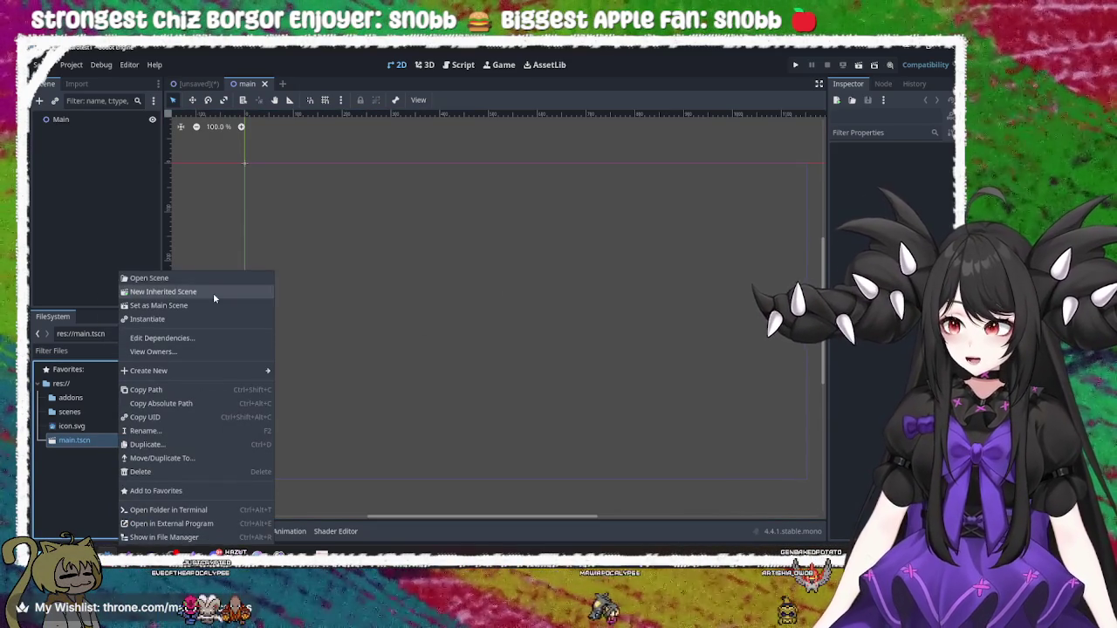
pyautogui.click(105, 189)
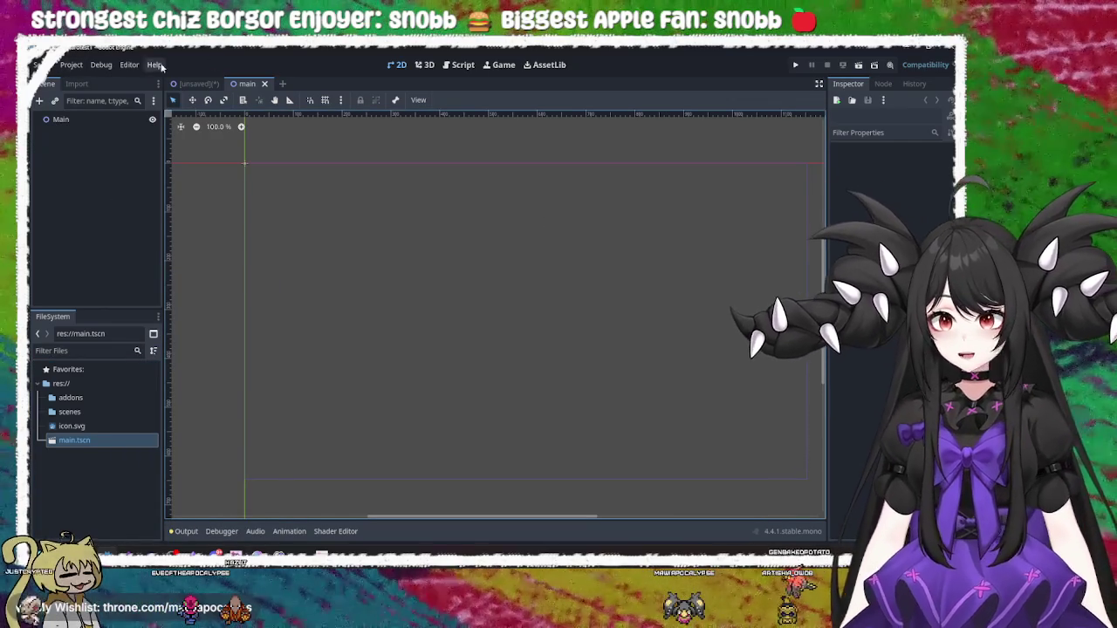
pyautogui.click(129, 66)
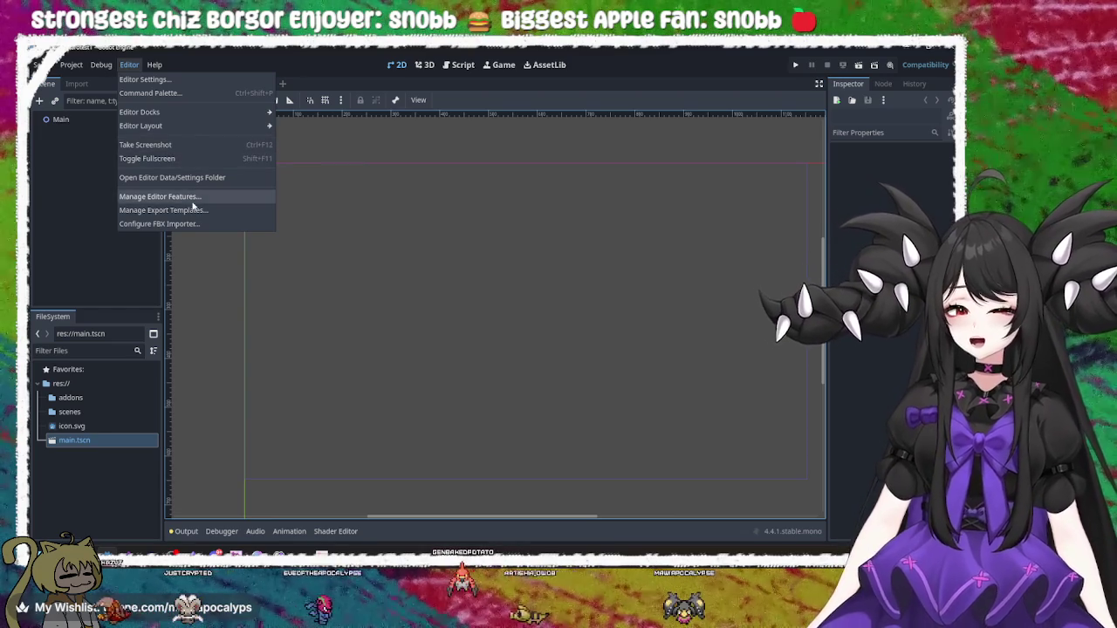
pyautogui.moveTo(41, 66)
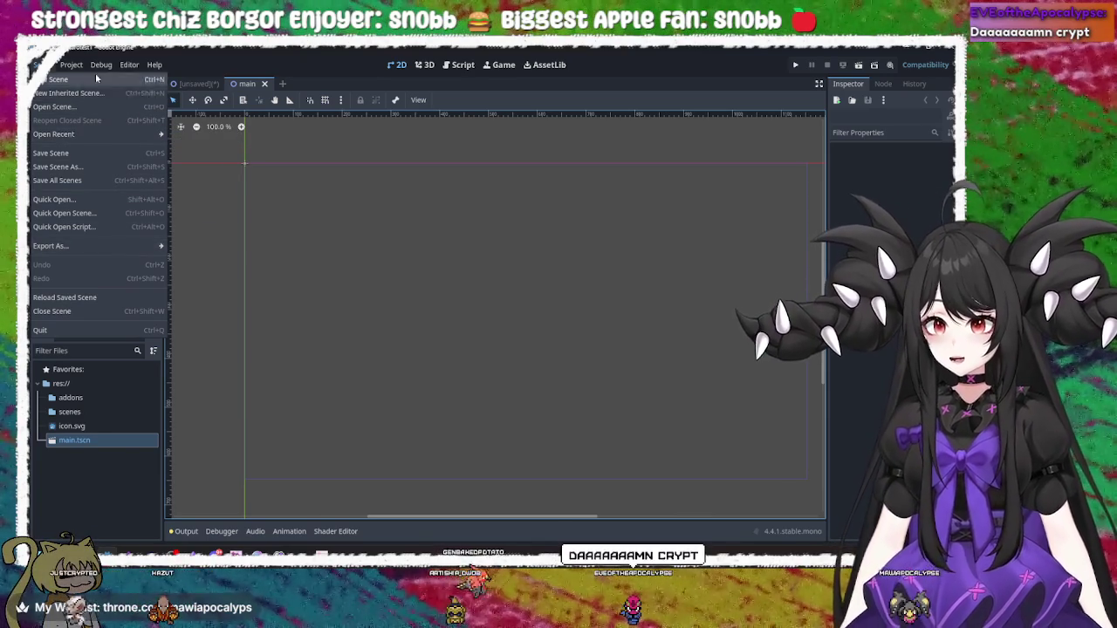
pyautogui.moveTo(113, 175)
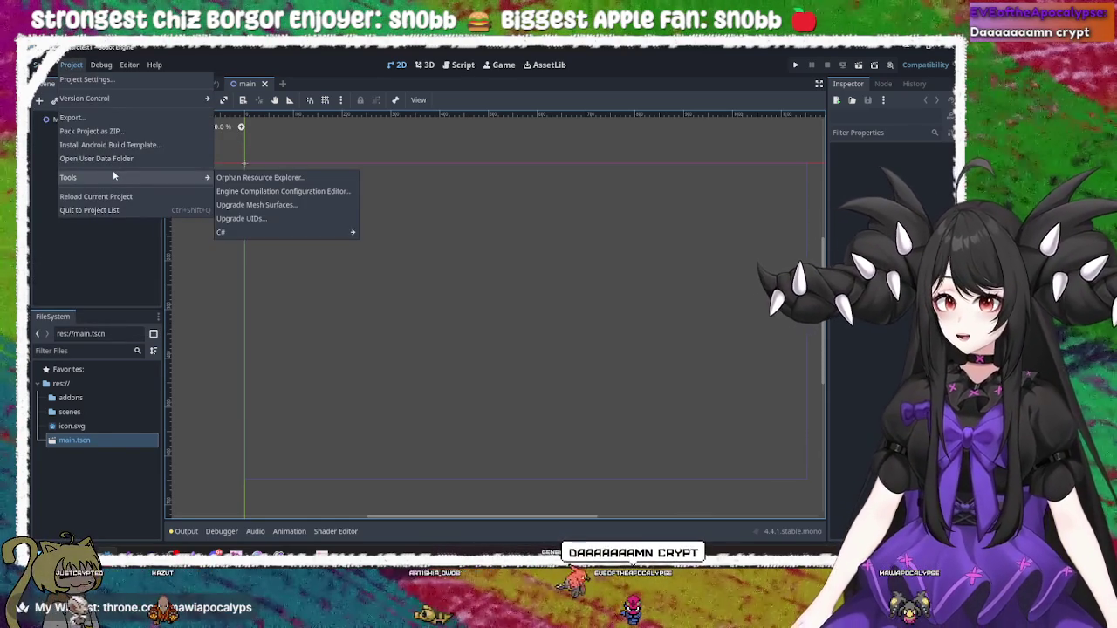
pyautogui.click(93, 80)
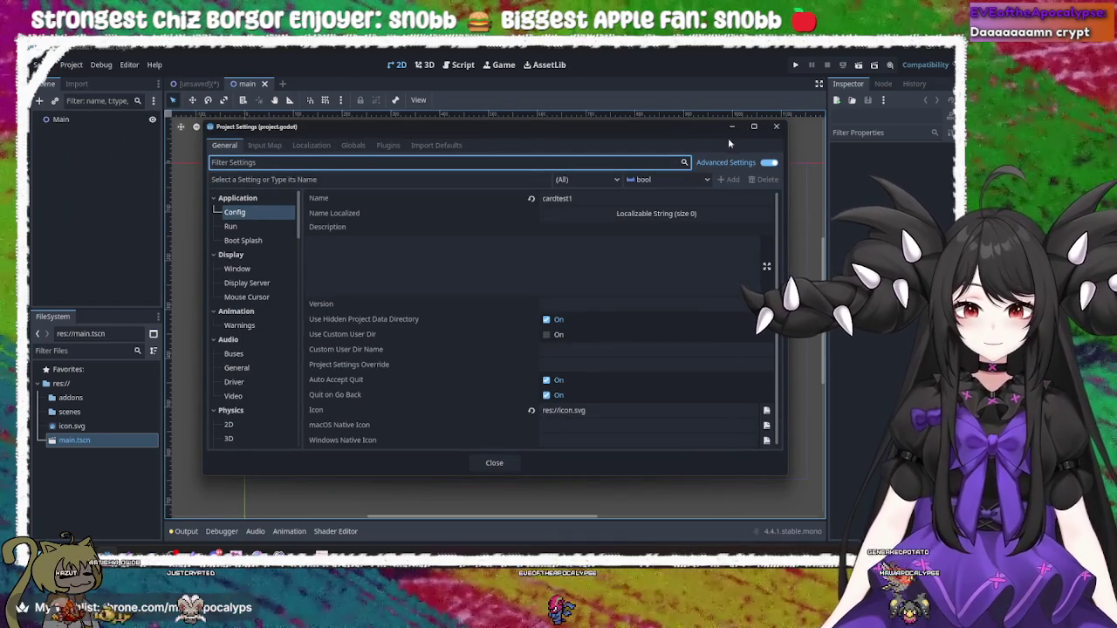
pyautogui.click(777, 128)
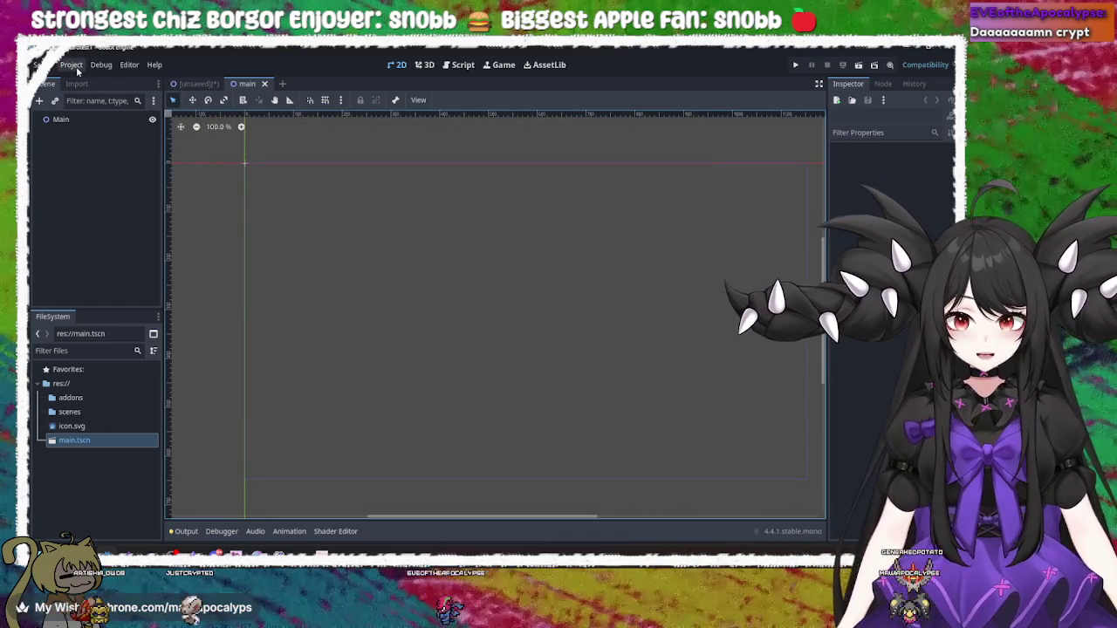
pyautogui.click(75, 67)
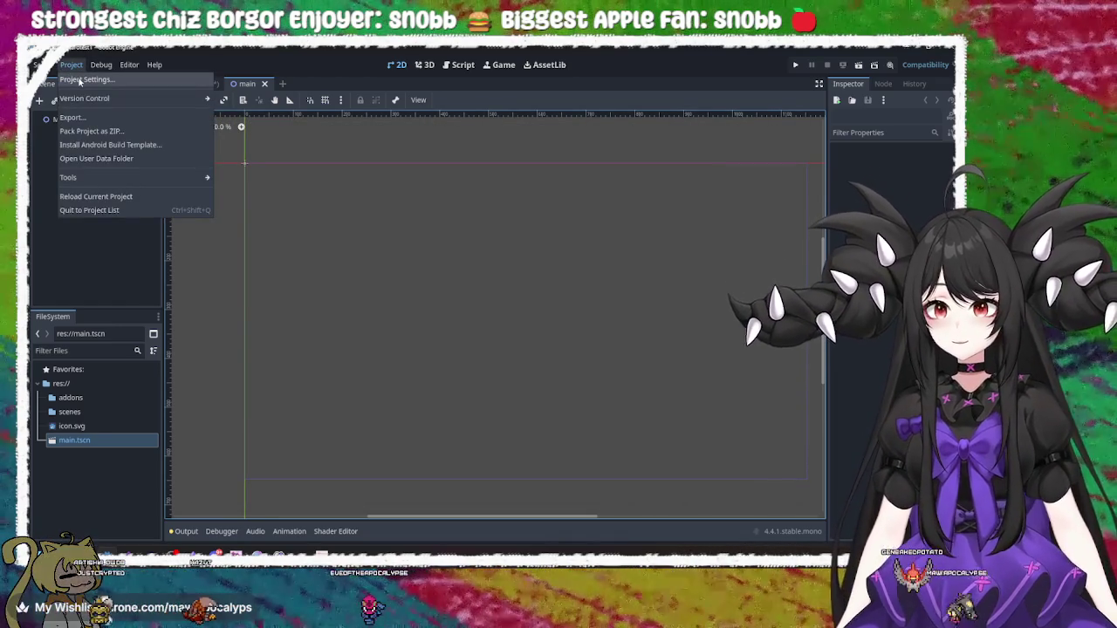
pyautogui.click(80, 80)
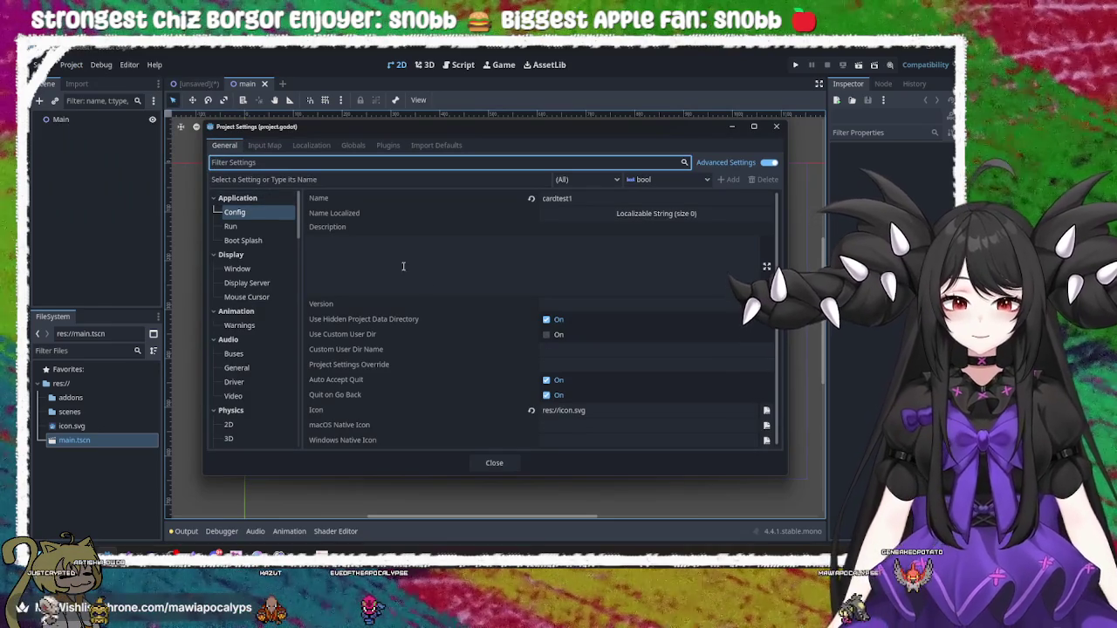
pyautogui.click(777, 127)
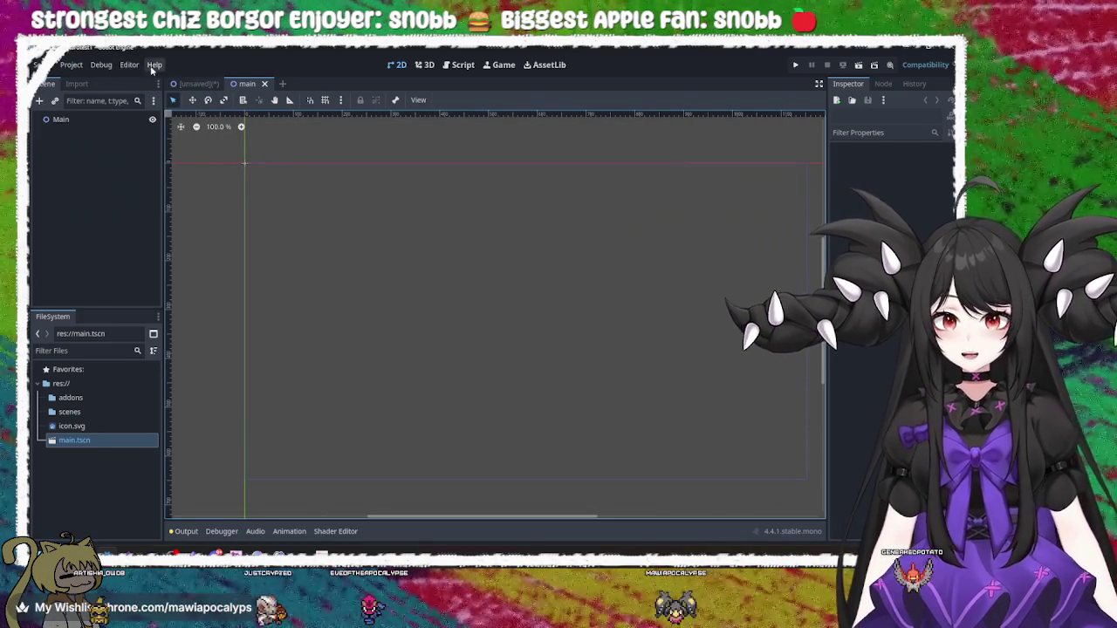
pyautogui.click(125, 66)
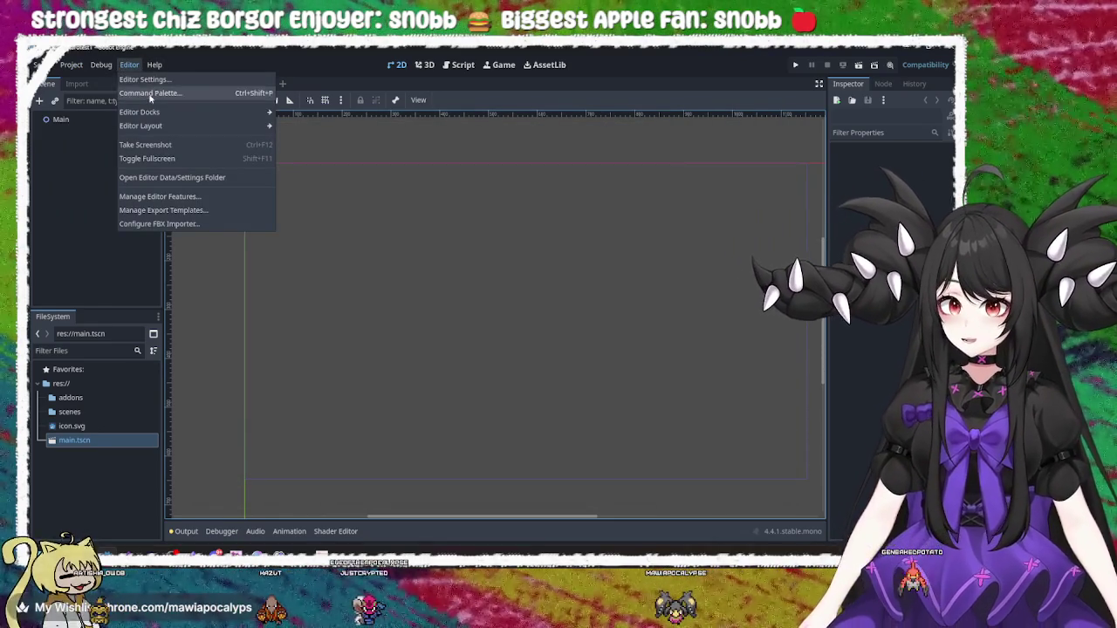
# Set Custom Display Scale to 1.5 and restart the editor without saving the untitled scene
pyautogui.click(192, 79)
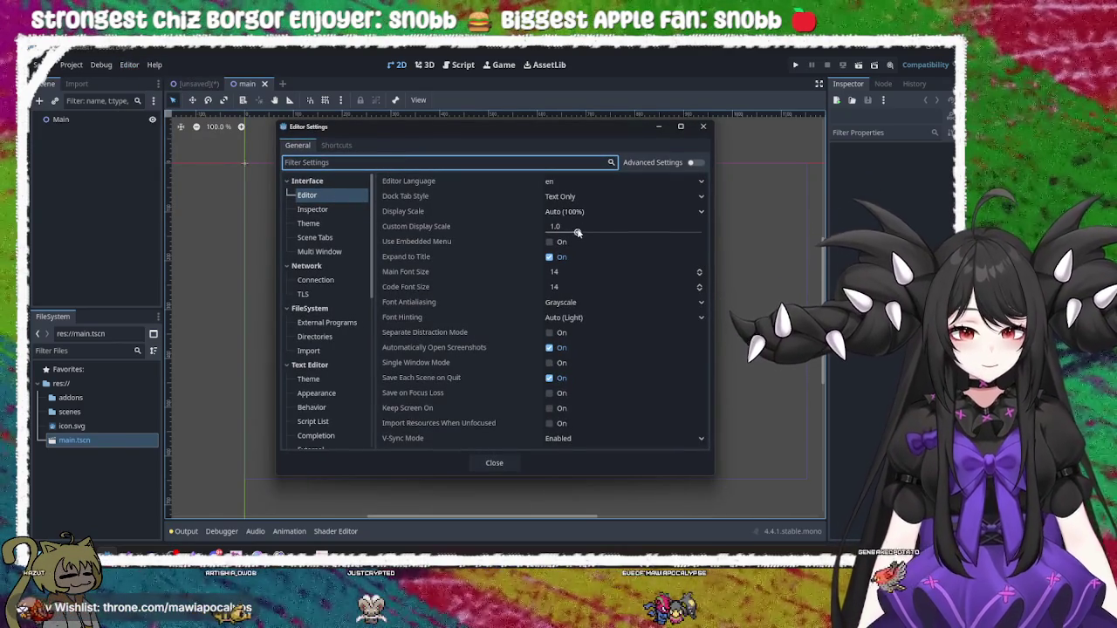
pyautogui.moveTo(577, 232); pyautogui.dragTo(605, 233)
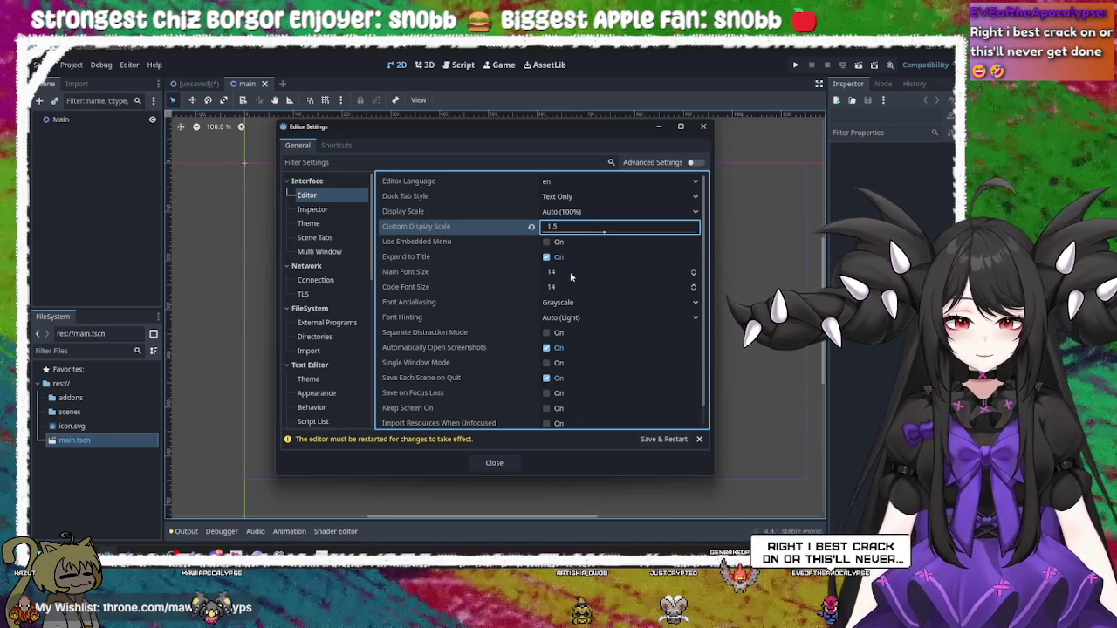
pyautogui.click(663, 439)
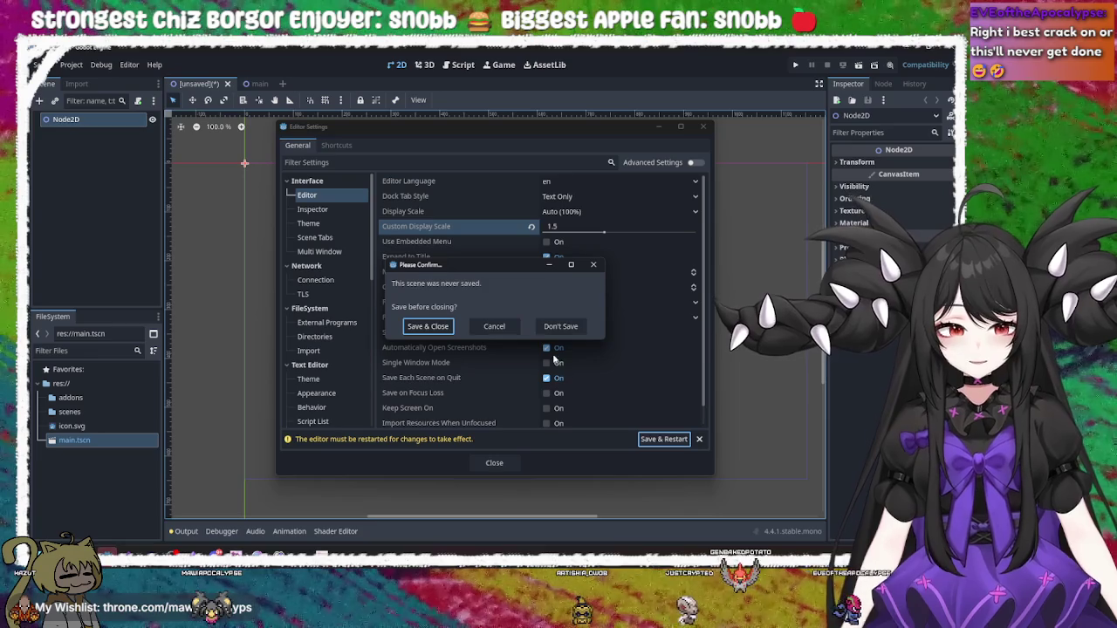
pyautogui.click(437, 327)
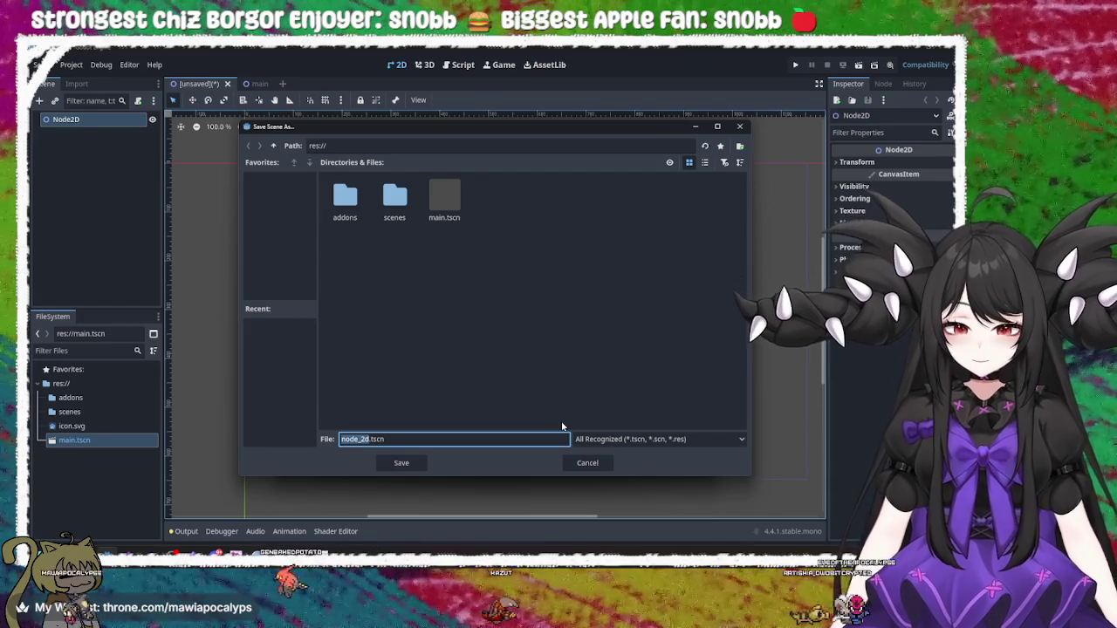
pyautogui.click(593, 462)
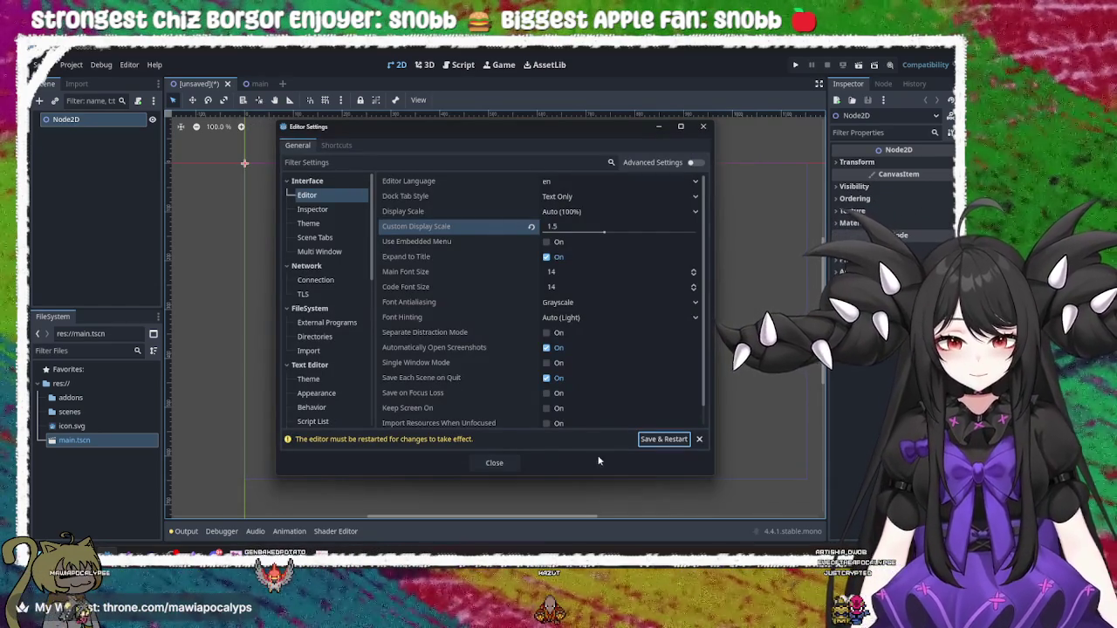
pyautogui.click(661, 439)
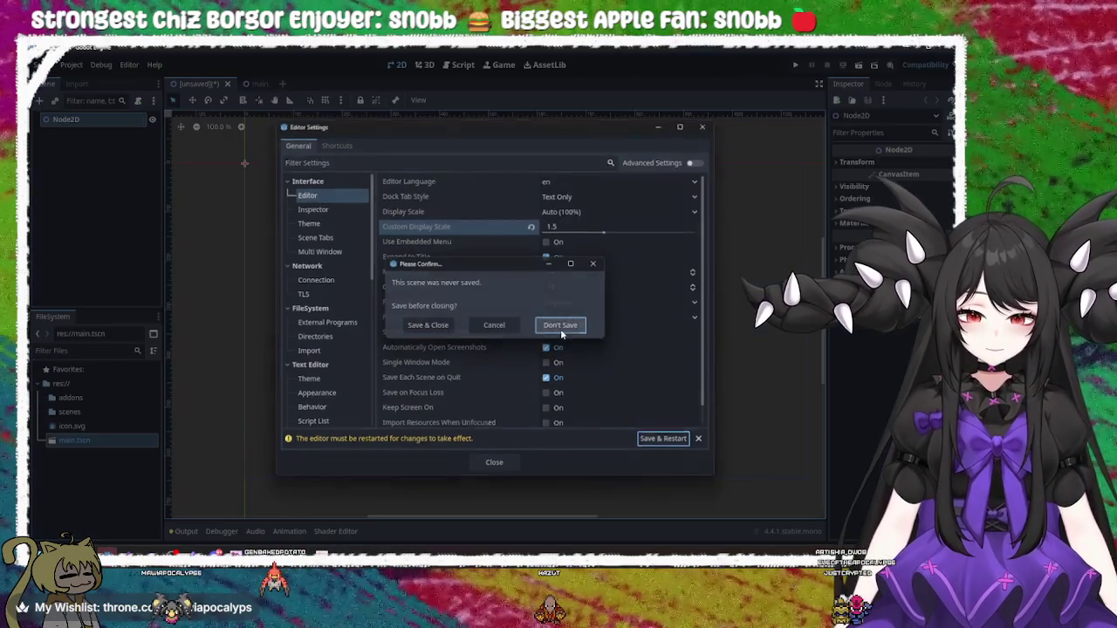
pyautogui.click(560, 329)
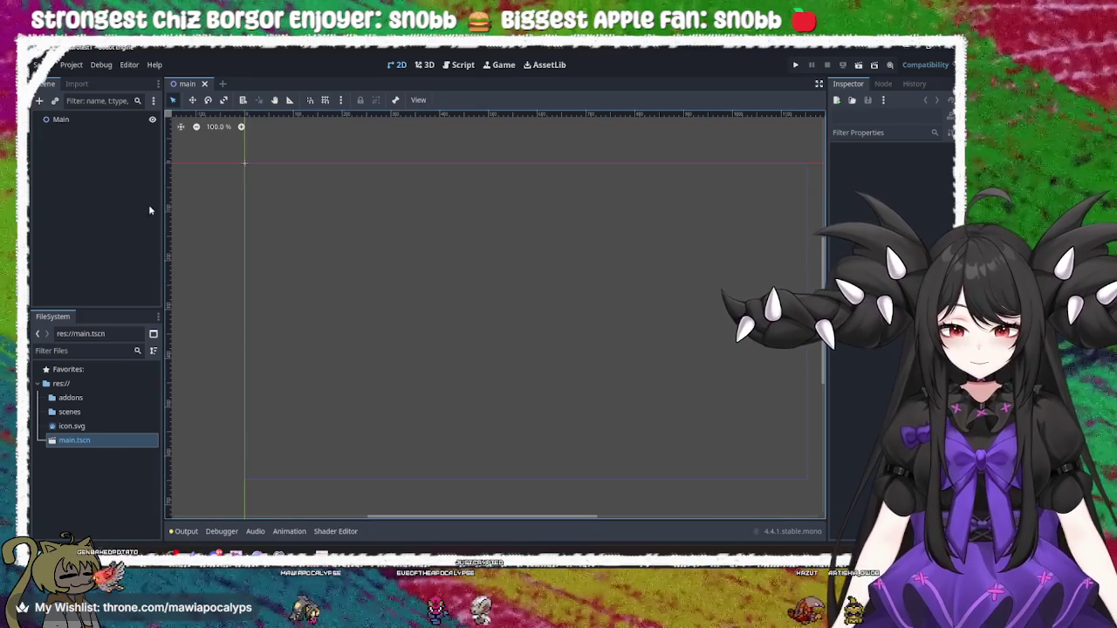
# Open Editor Settings and set Main Font Size to 24
pyautogui.click(130, 64)
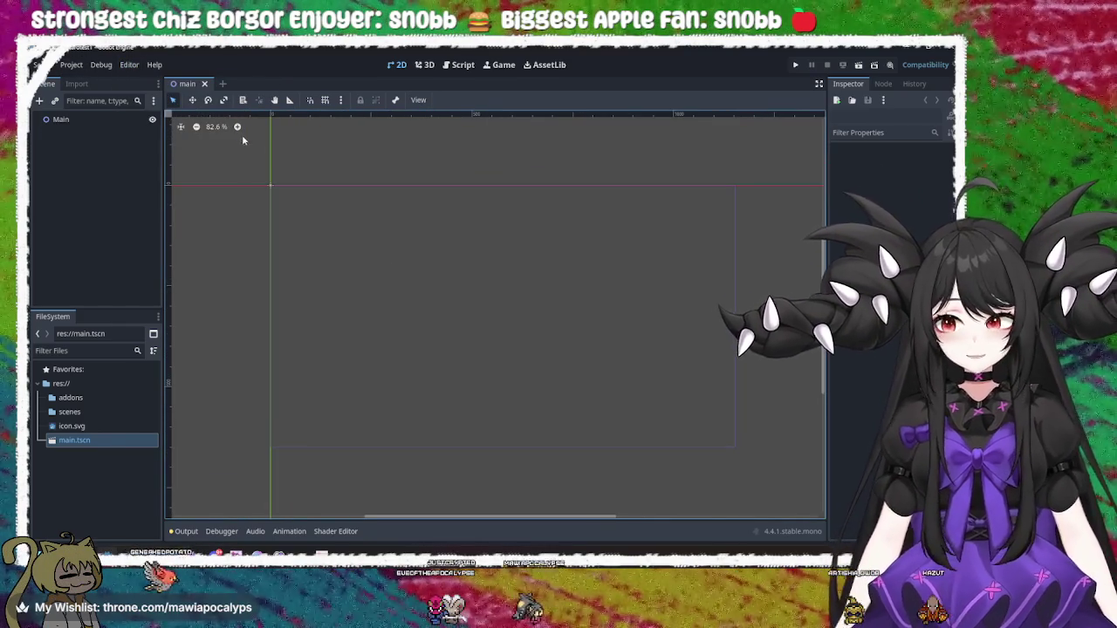
pyautogui.click(131, 65)
pyautogui.click(185, 78)
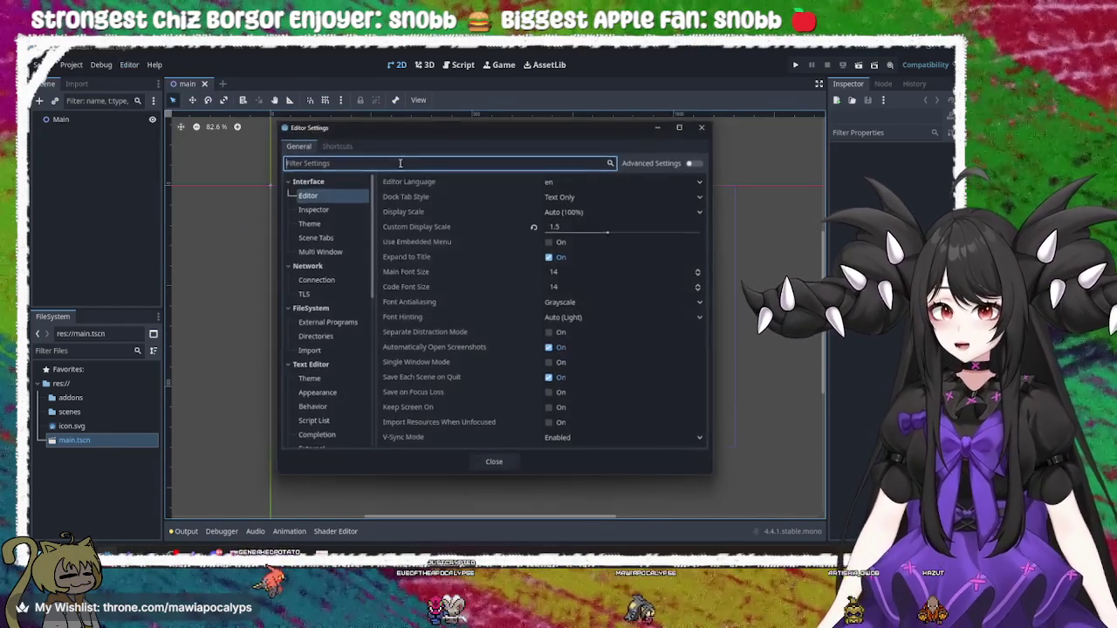
pyautogui.click(572, 273)
pyautogui.write('24')
pyautogui.press('Return')
# Set Code Font Size to 24 and close the Editor Settings window
pyautogui.click(566, 289)
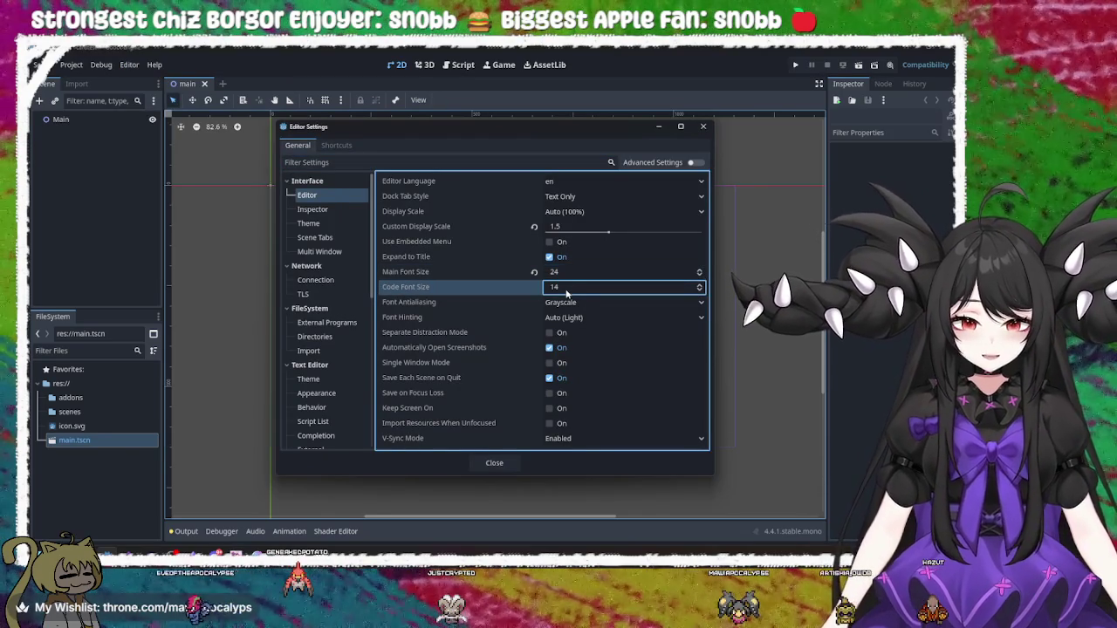
pyautogui.click(559, 289)
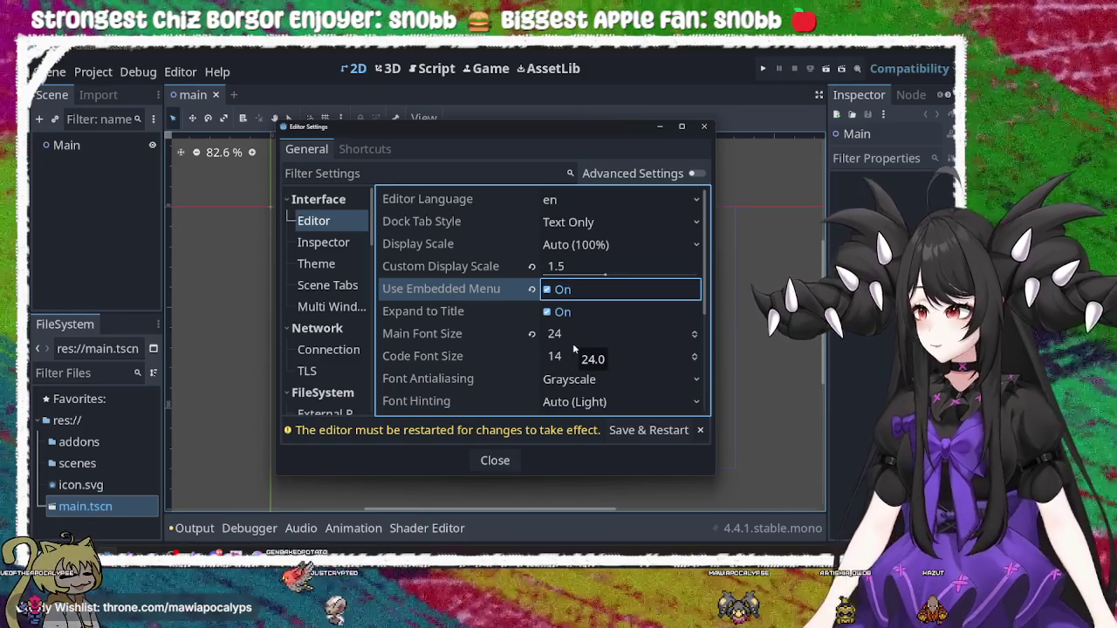
pyautogui.click(565, 358)
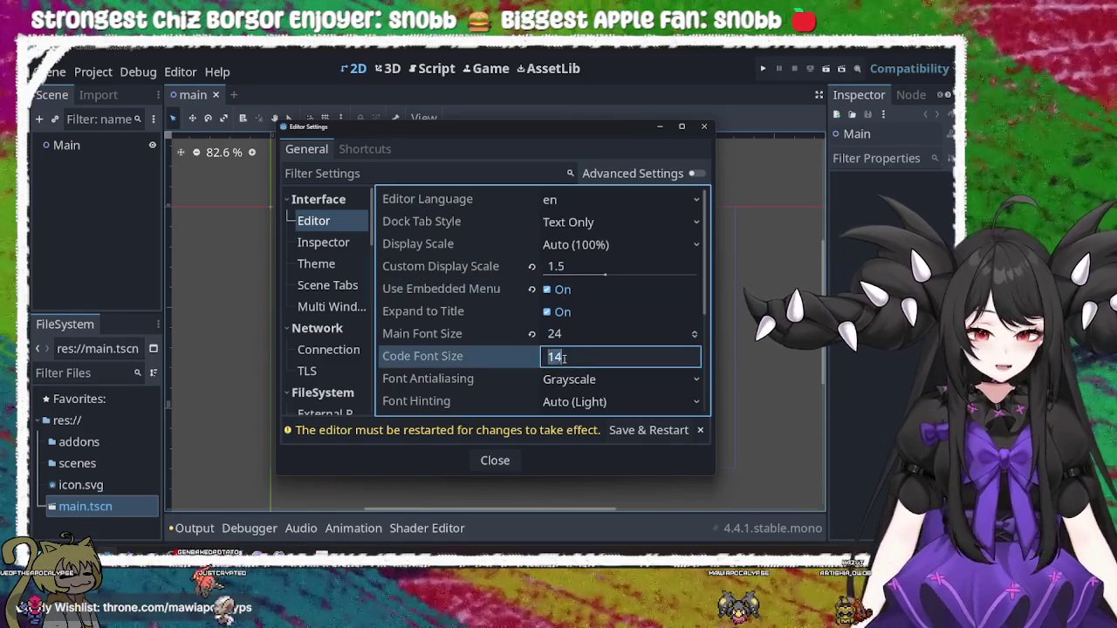
pyautogui.write('24')
pyautogui.press('Return')
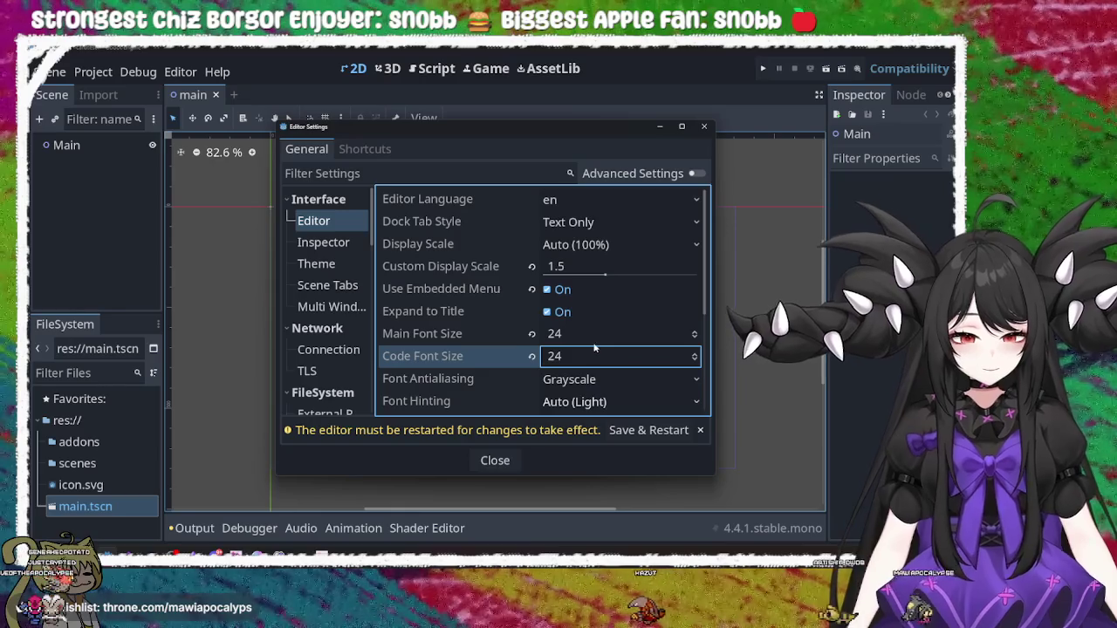
pyautogui.click(585, 334)
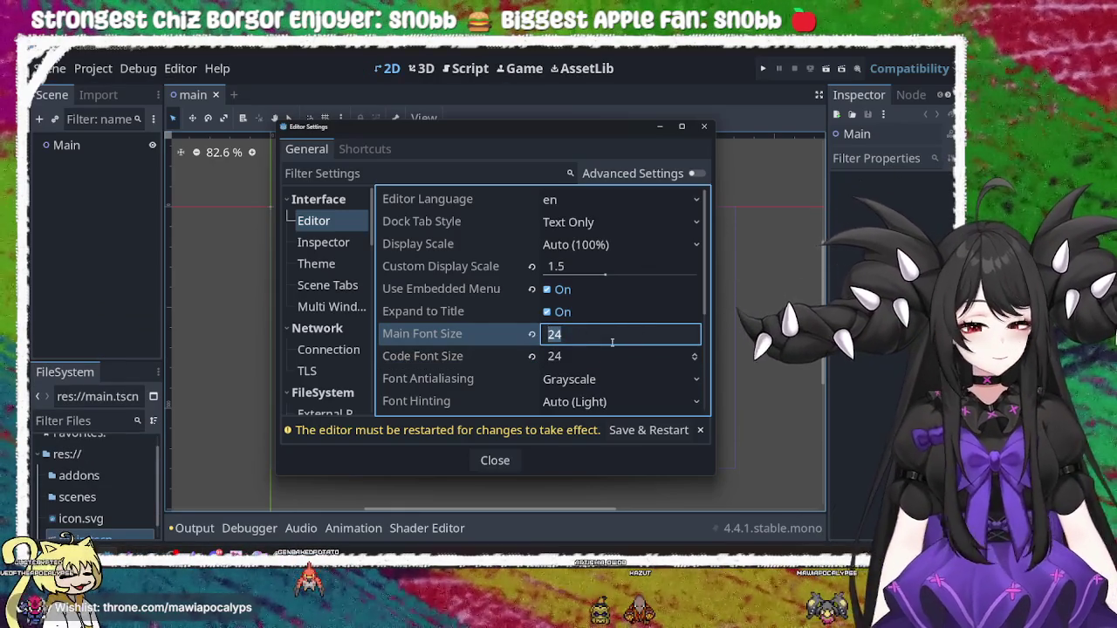
pyautogui.press('Tab')
pyautogui.click(703, 129)
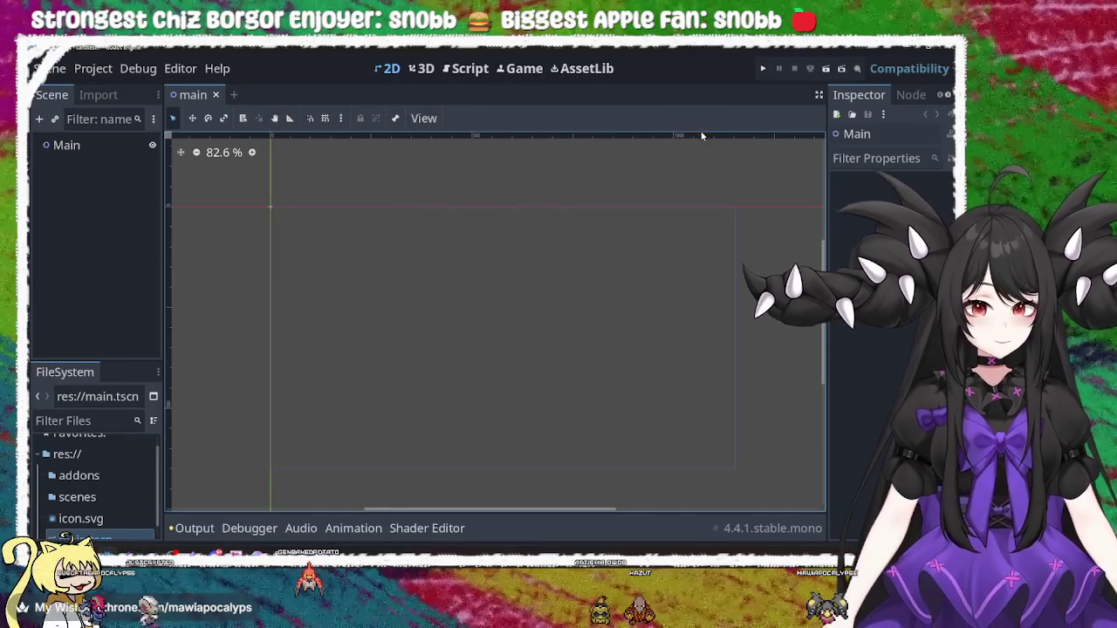
pyautogui.moveTo(237, 188); pyautogui.dragTo(335, 258)
pyautogui.click(338, 263)
pyautogui.click(73, 238)
pyautogui.click(344, 276)
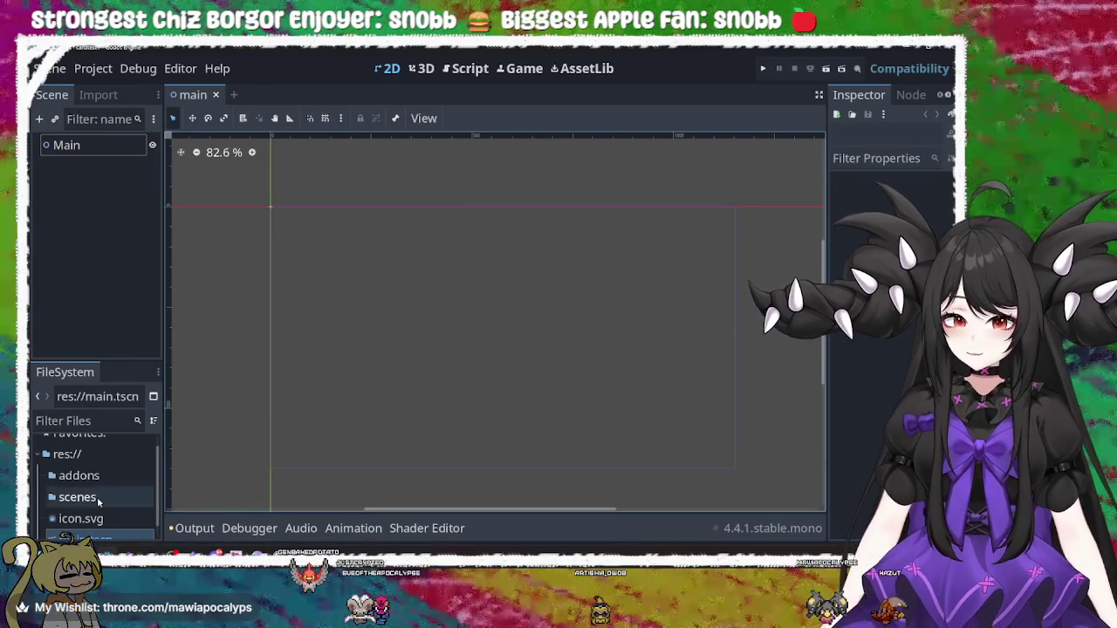
pyautogui.scroll(-1, 103, 503)
pyautogui.click(37, 441)
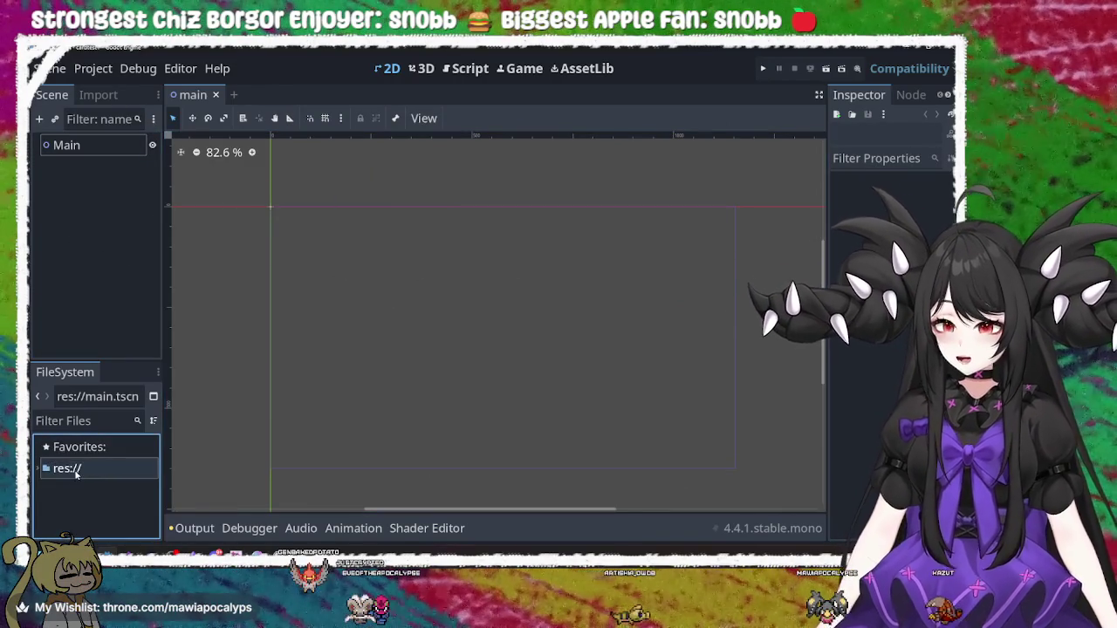
pyautogui.click(46, 469)
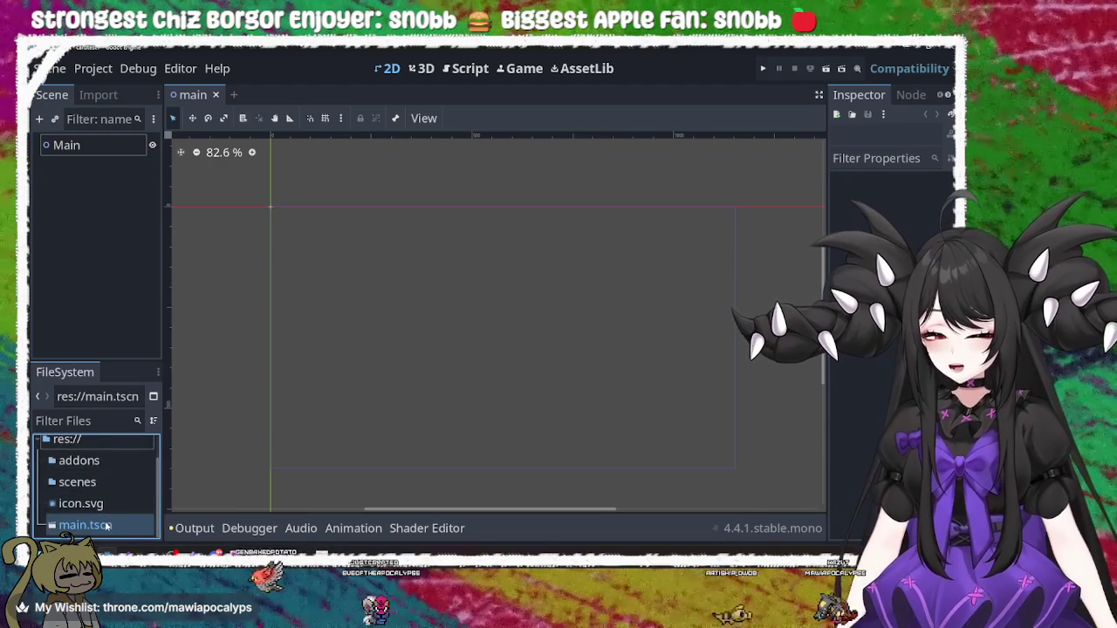
pyautogui.press('Up')
pyautogui.press('Up')
pyautogui.press('Up')
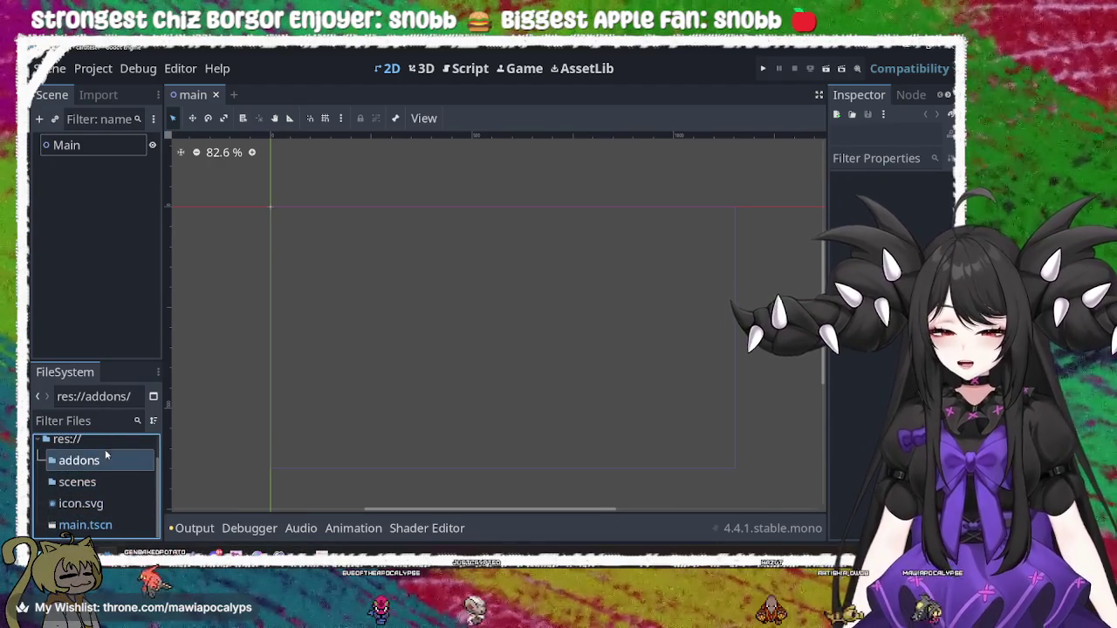
pyautogui.click(117, 518)
pyautogui.click(116, 485)
pyautogui.click(112, 525)
pyautogui.click(104, 488)
pyautogui.click(96, 527)
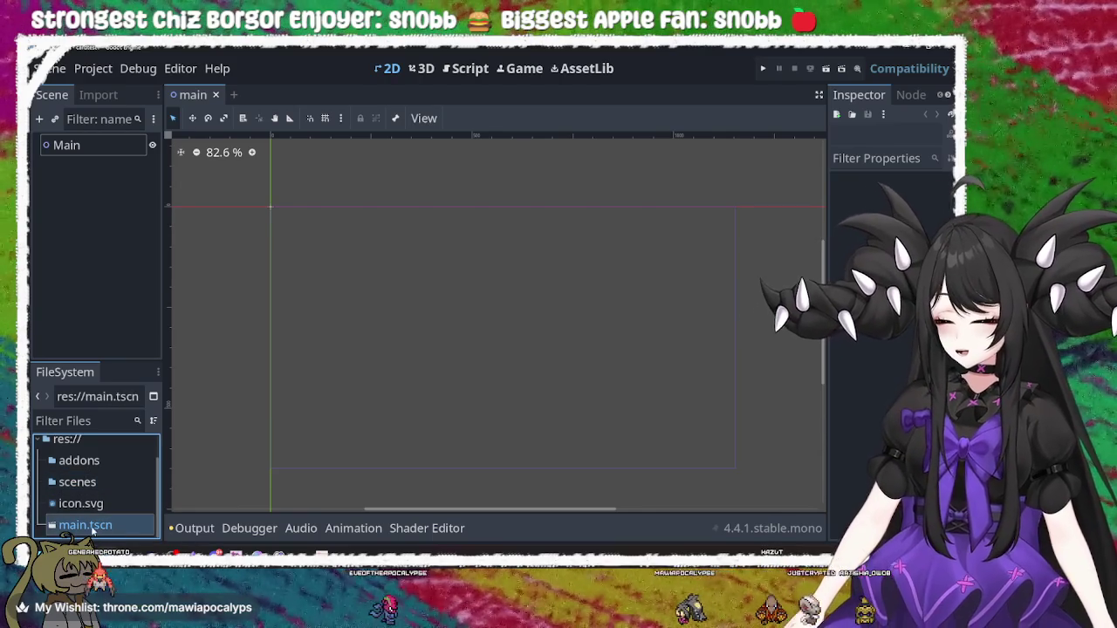
pyautogui.rightClick(106, 524)
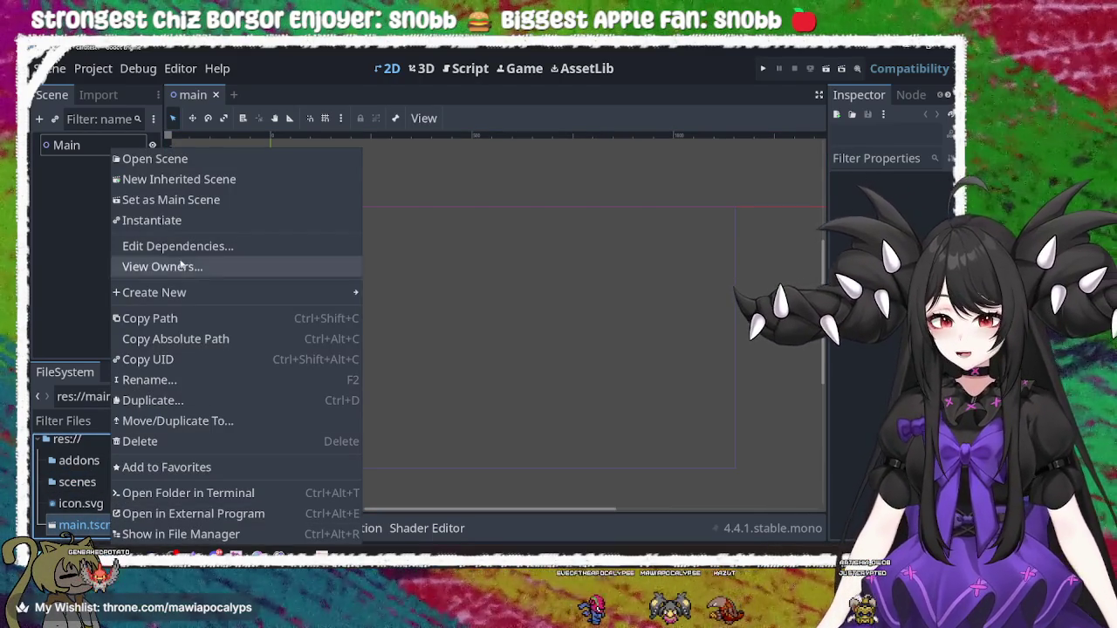
pyautogui.click(85, 224)
pyautogui.click(91, 145)
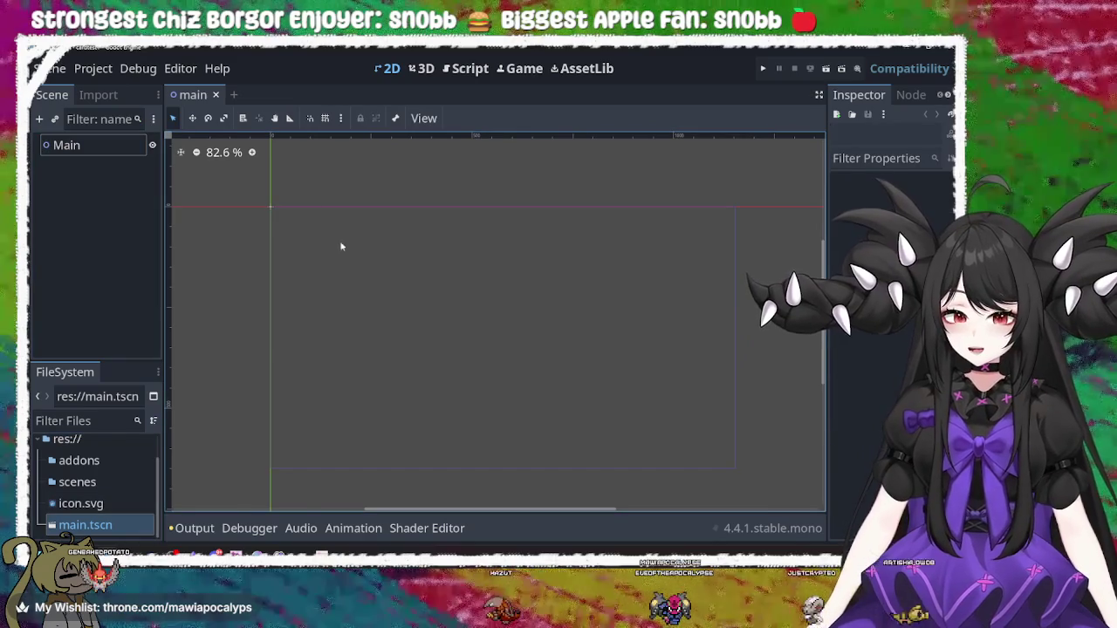
pyautogui.moveTo(237, 183)
pyautogui.mouseDown()
pyautogui.moveTo(341, 252)
pyautogui.moveTo(279, 226)
pyautogui.mouseUp()
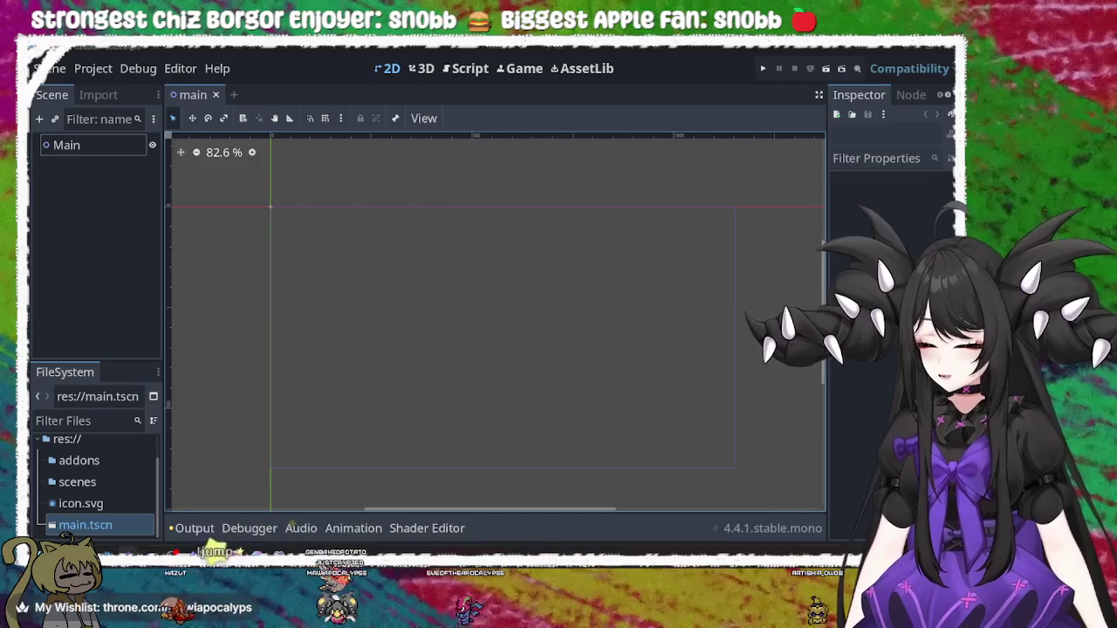
pyautogui.moveTo(250, 176)
pyautogui.mouseDown()
pyautogui.moveTo(309, 237)
pyautogui.moveTo(285, 236)
pyautogui.mouseUp()
pyautogui.click(285, 236)
pyautogui.scroll(-4, 314, 273)
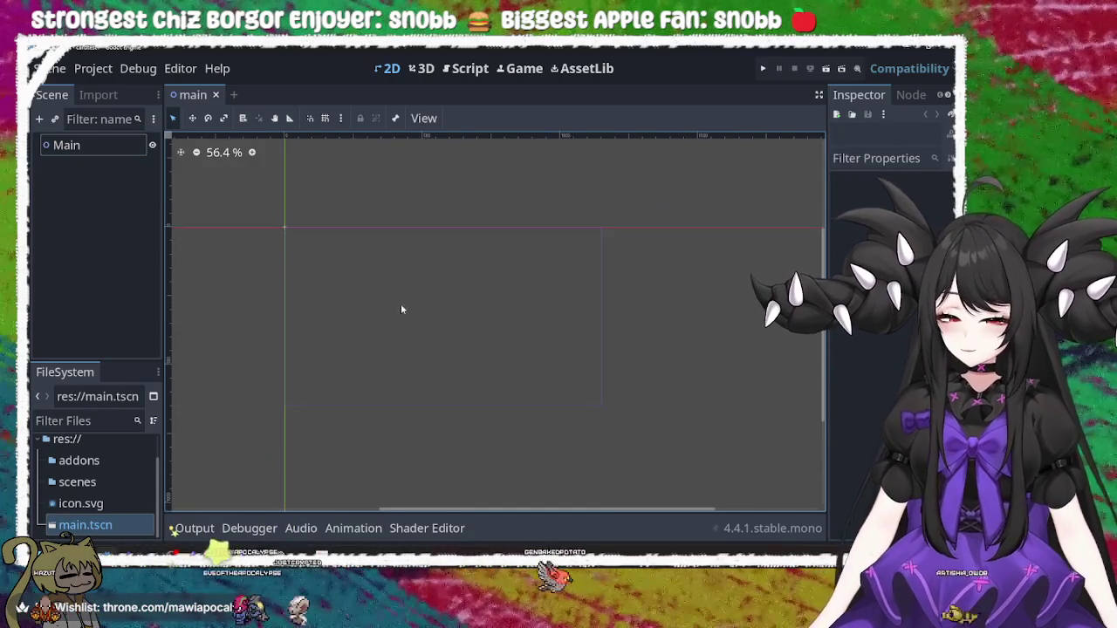
pyautogui.scroll(2, 311, 271)
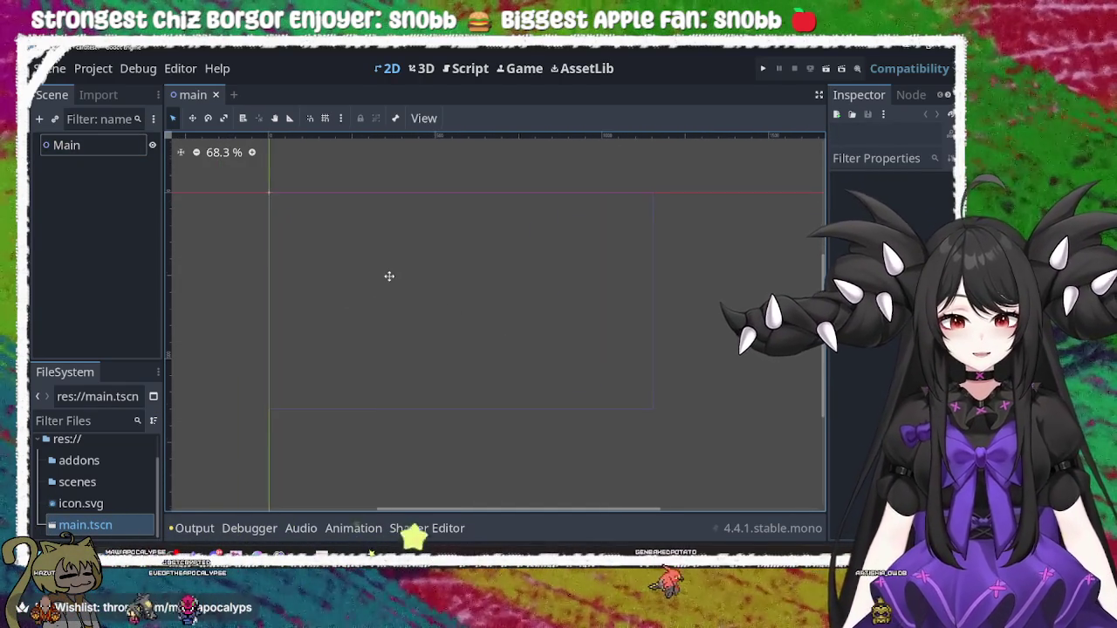
pyautogui.moveTo(392, 276); pyautogui.dragTo(377, 272)
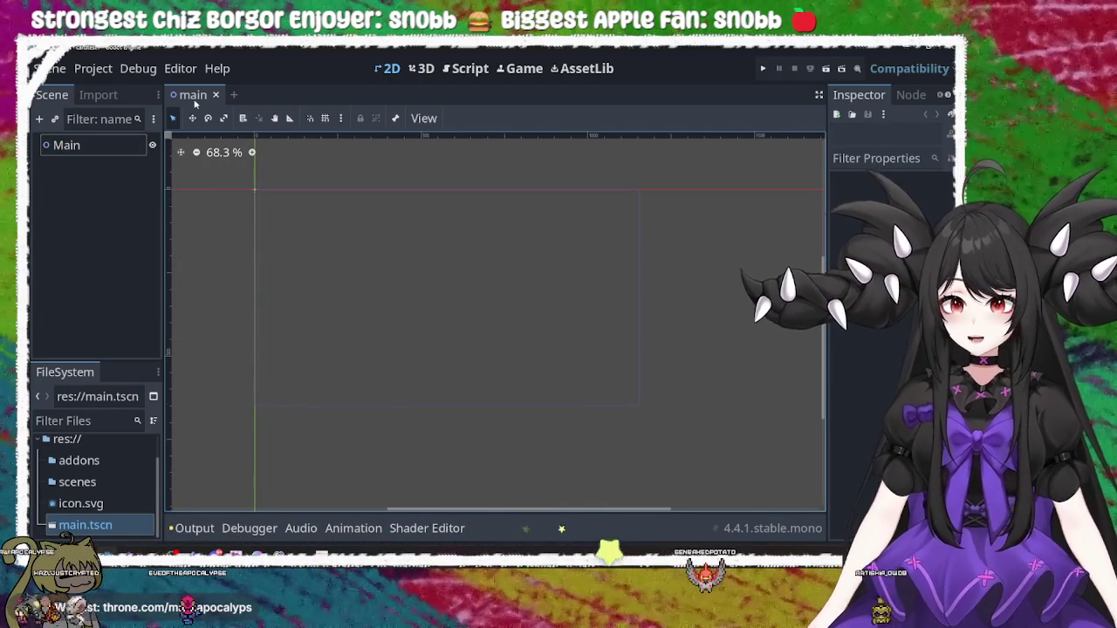
pyautogui.click(109, 516)
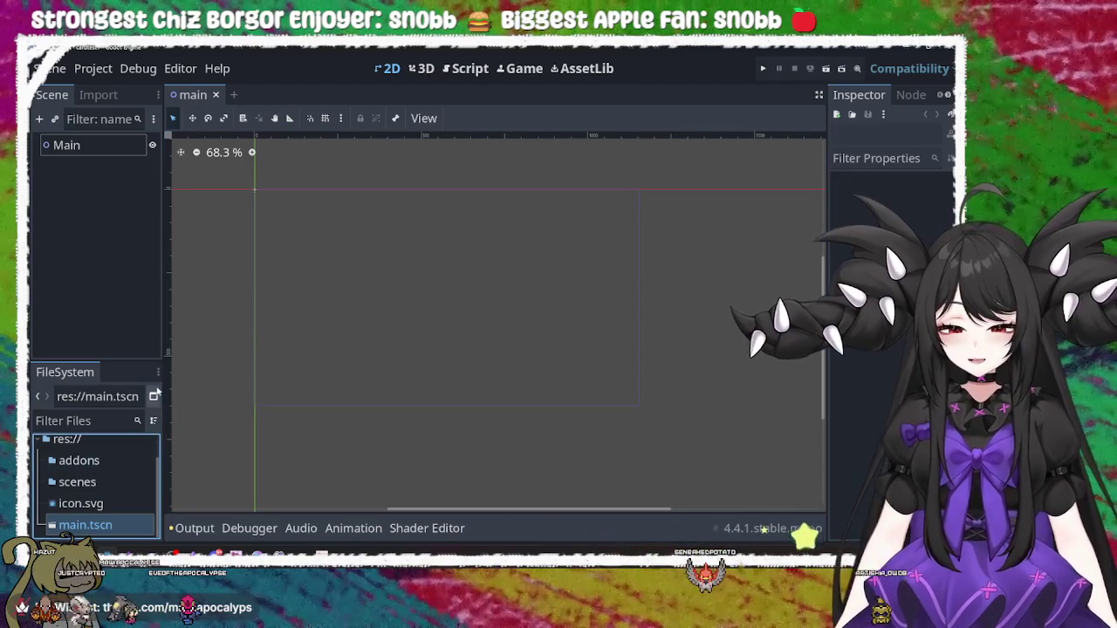
pyautogui.rightClick(94, 527)
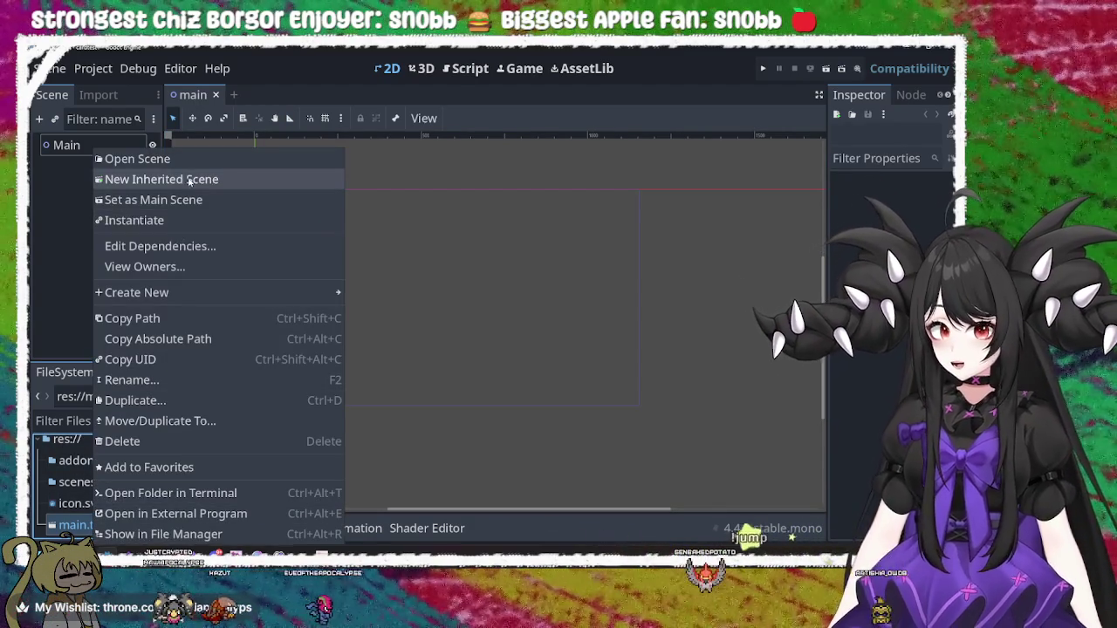
pyautogui.moveTo(202, 289)
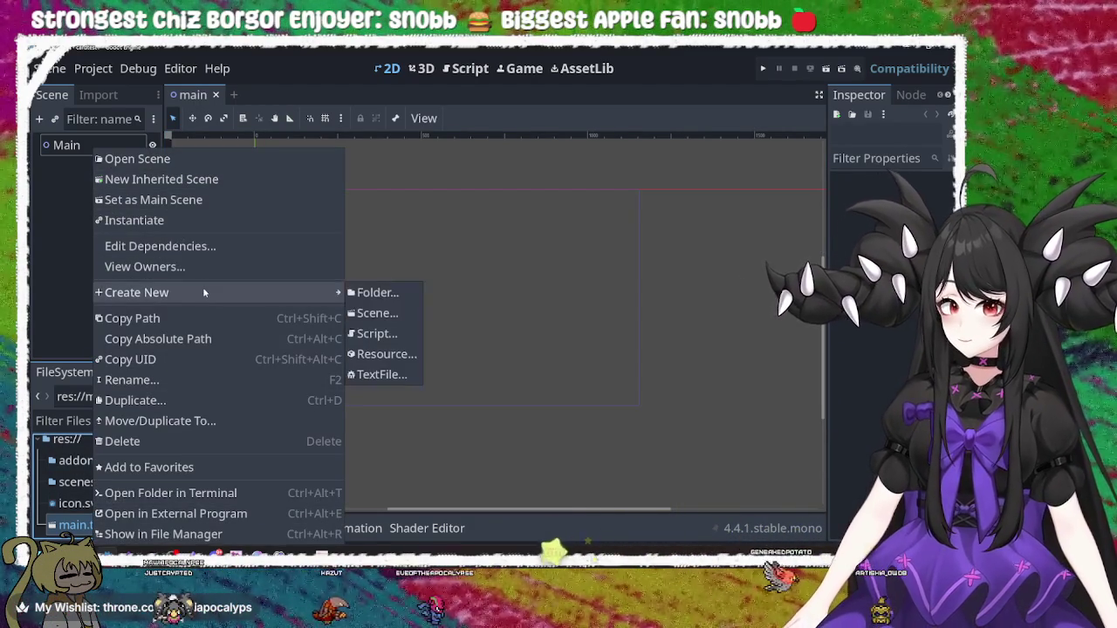
pyautogui.click(383, 341)
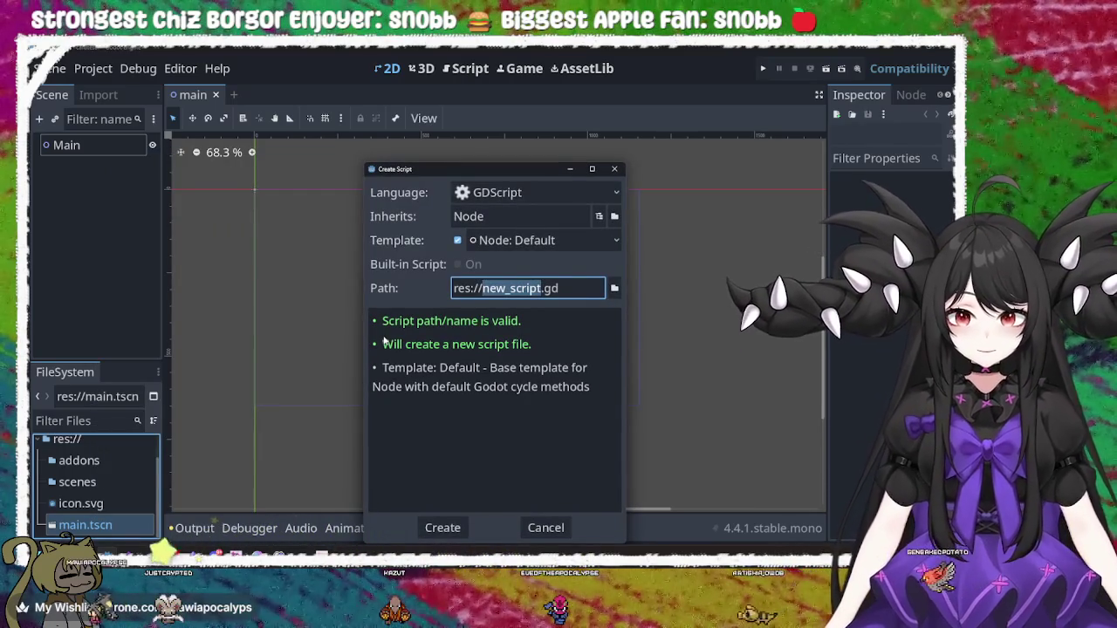
pyautogui.click(614, 169)
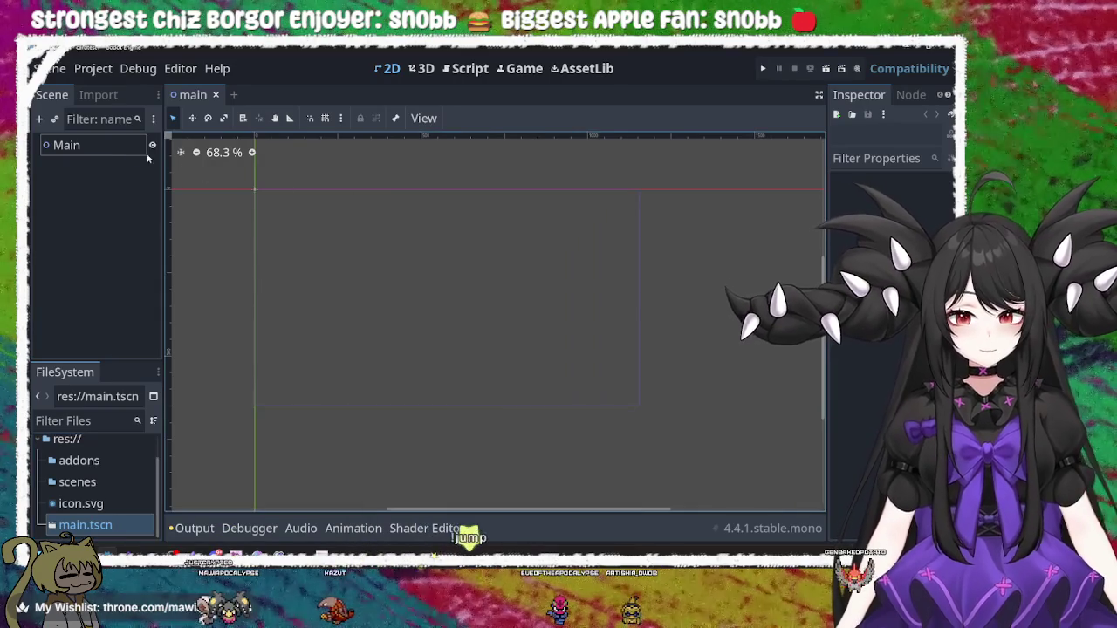
pyautogui.click(111, 149)
pyautogui.rightClick(111, 150)
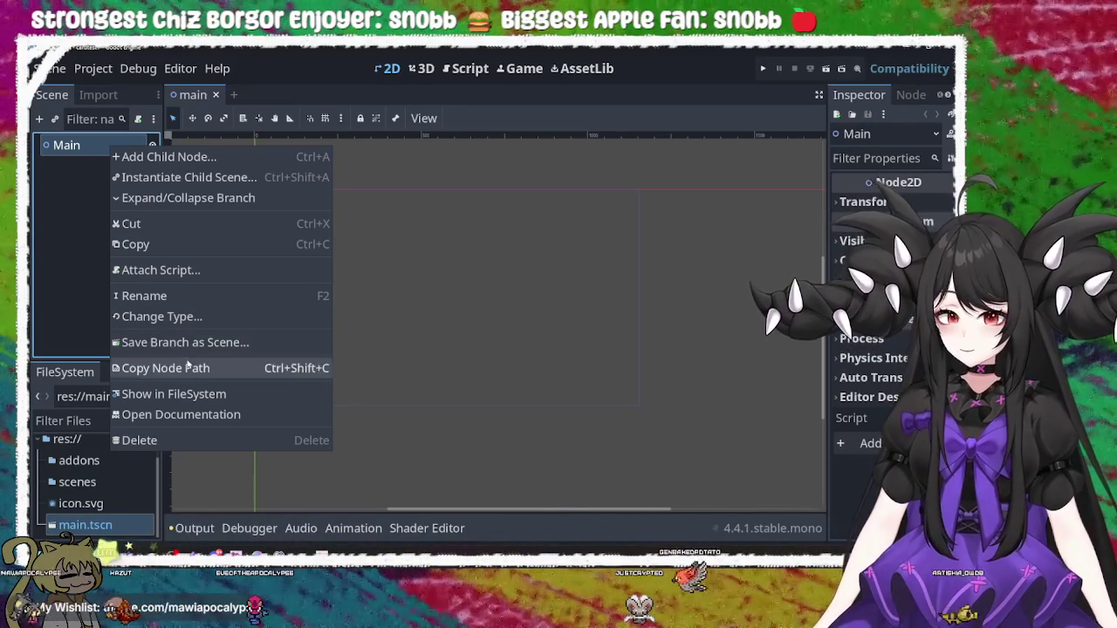
pyautogui.click(96, 279)
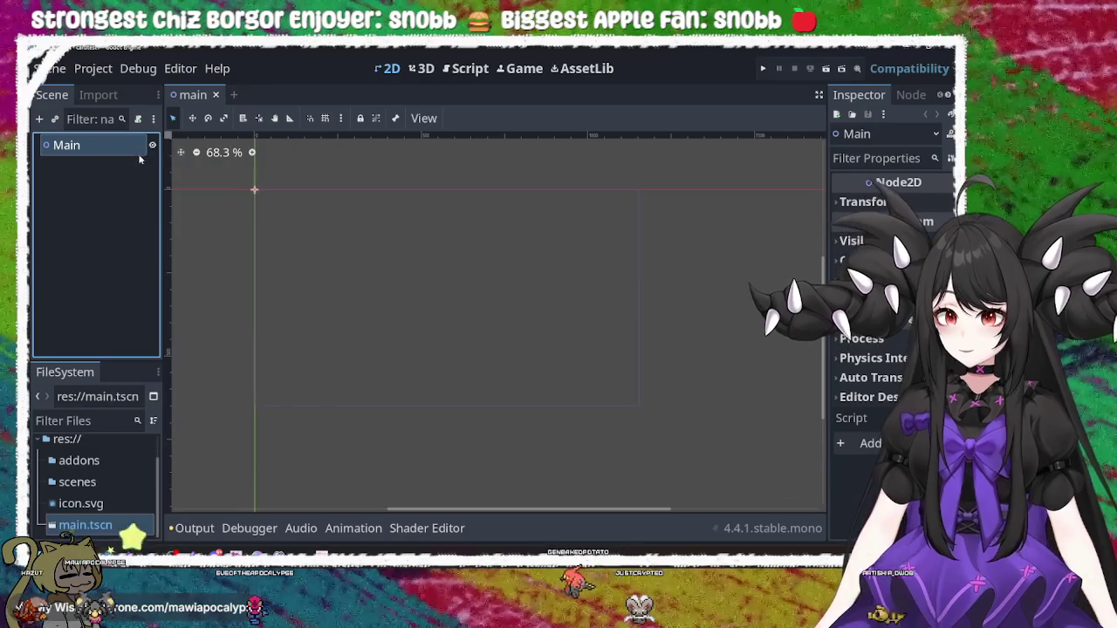
pyautogui.press('F2')
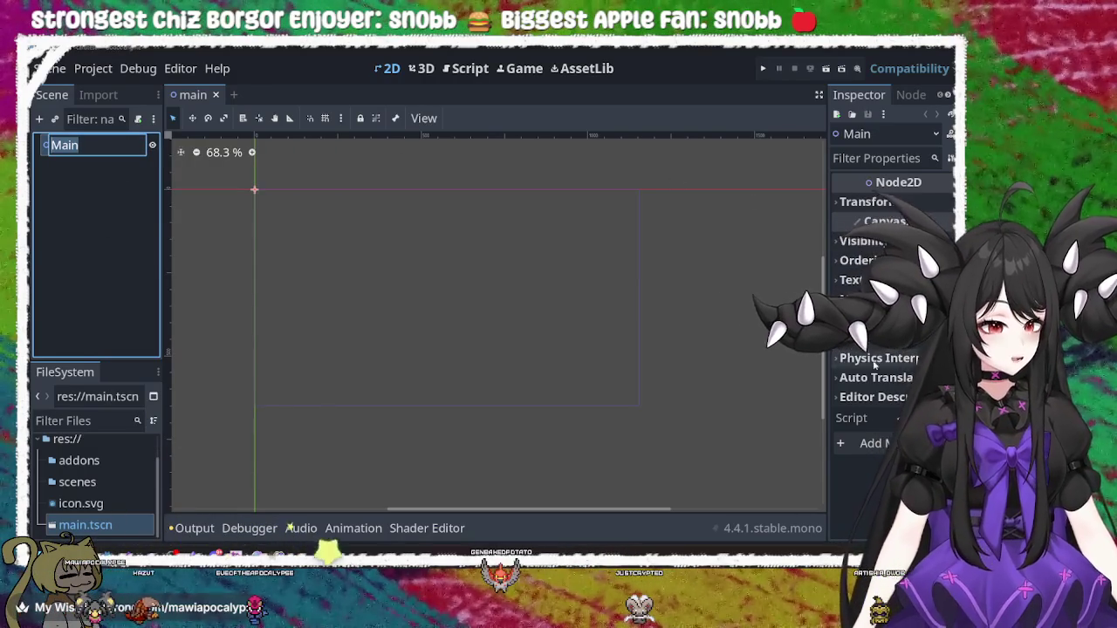
pyautogui.click(107, 526)
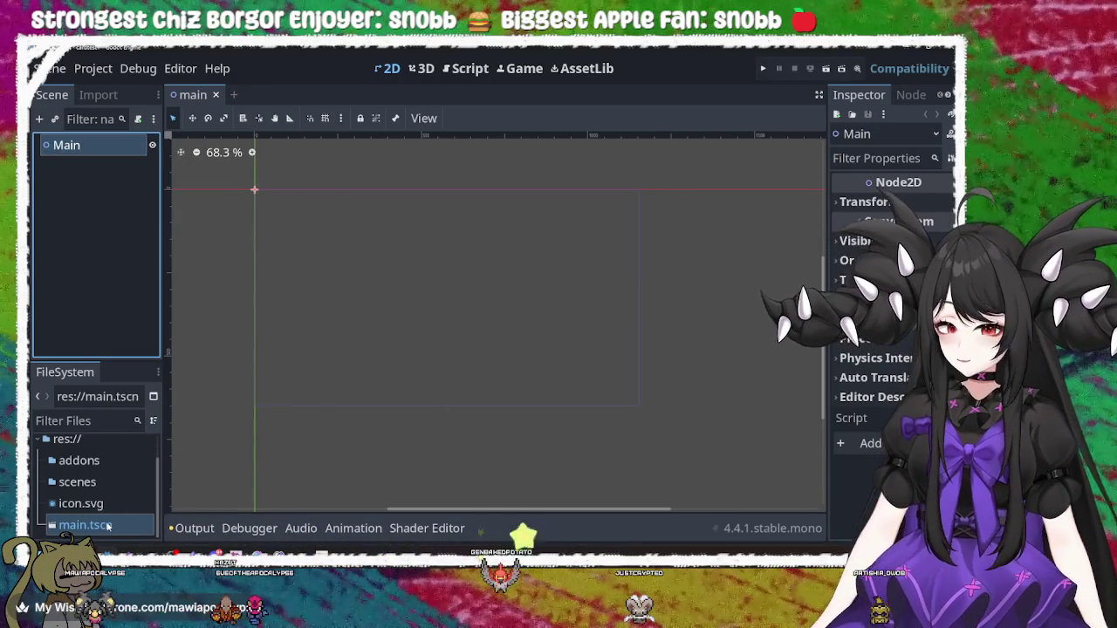
# Create a new script named main.gd from the main.tscn context menu
pyautogui.rightClick(103, 527)
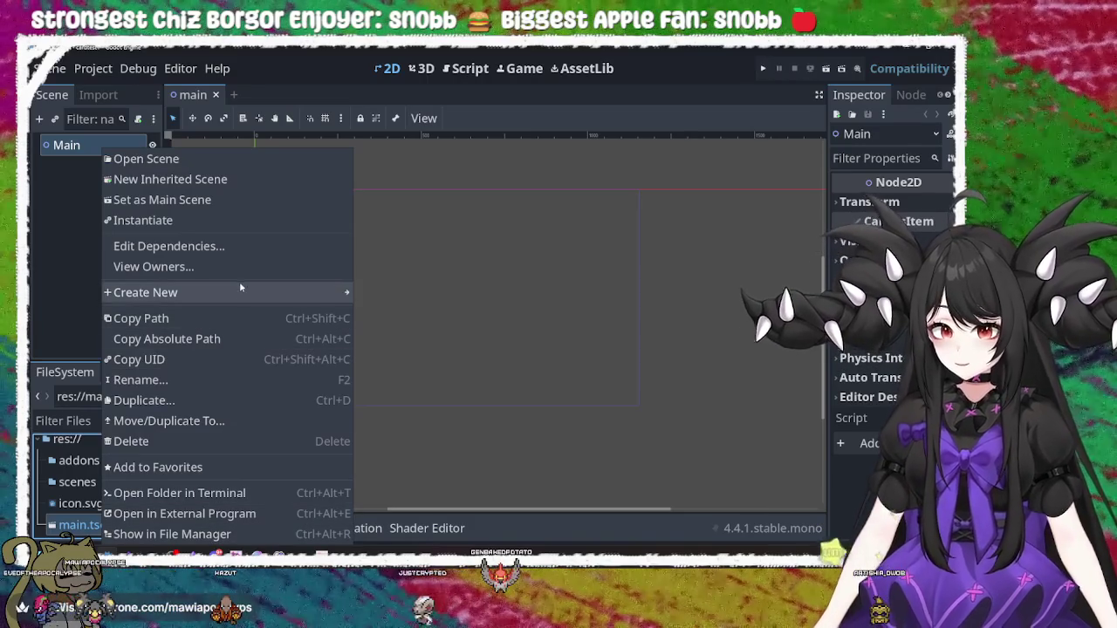
pyautogui.moveTo(241, 286)
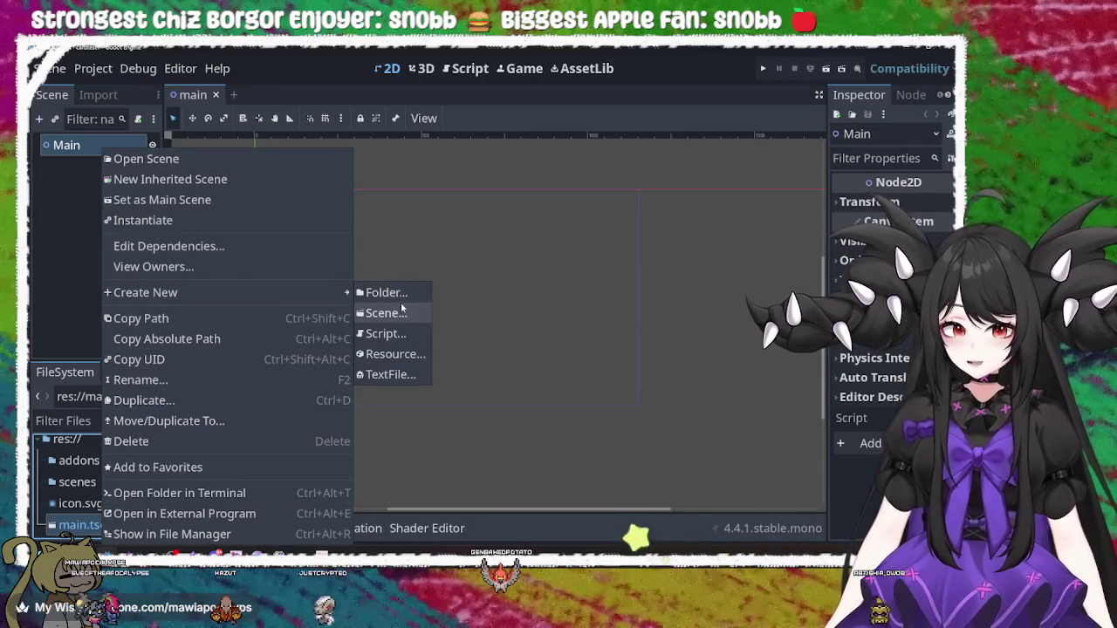
pyautogui.click(397, 327)
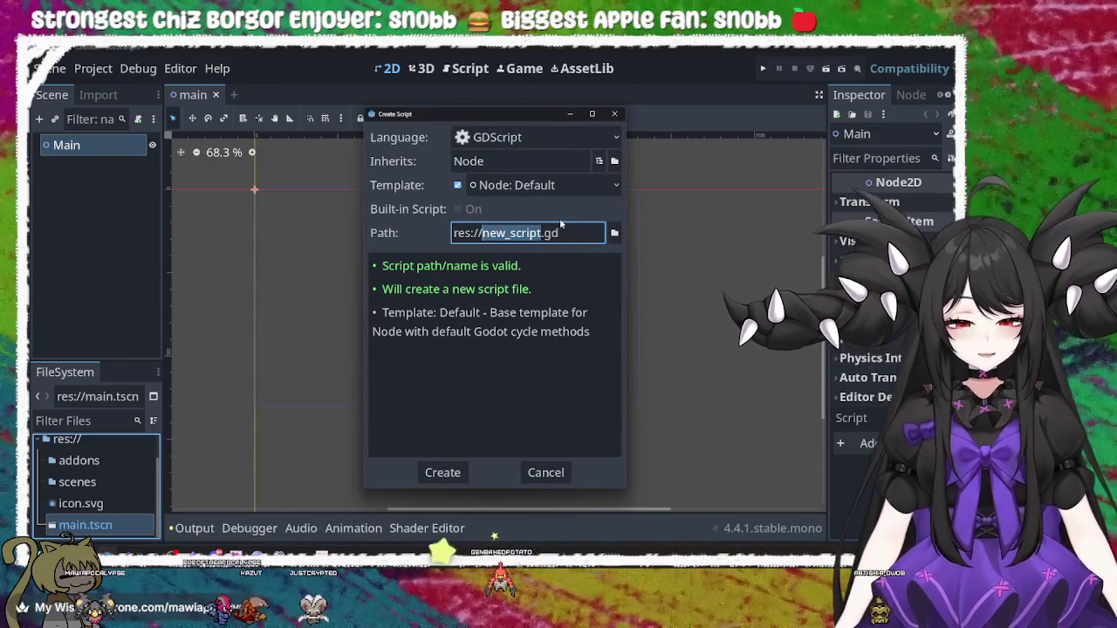
pyautogui.write('main')
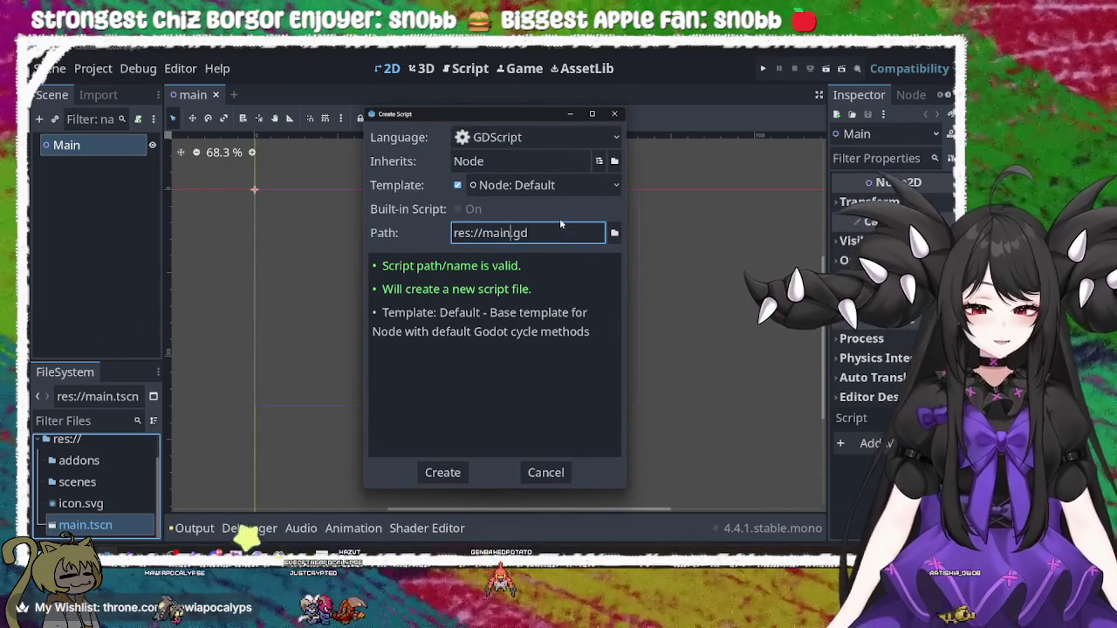
pyautogui.click(442, 472)
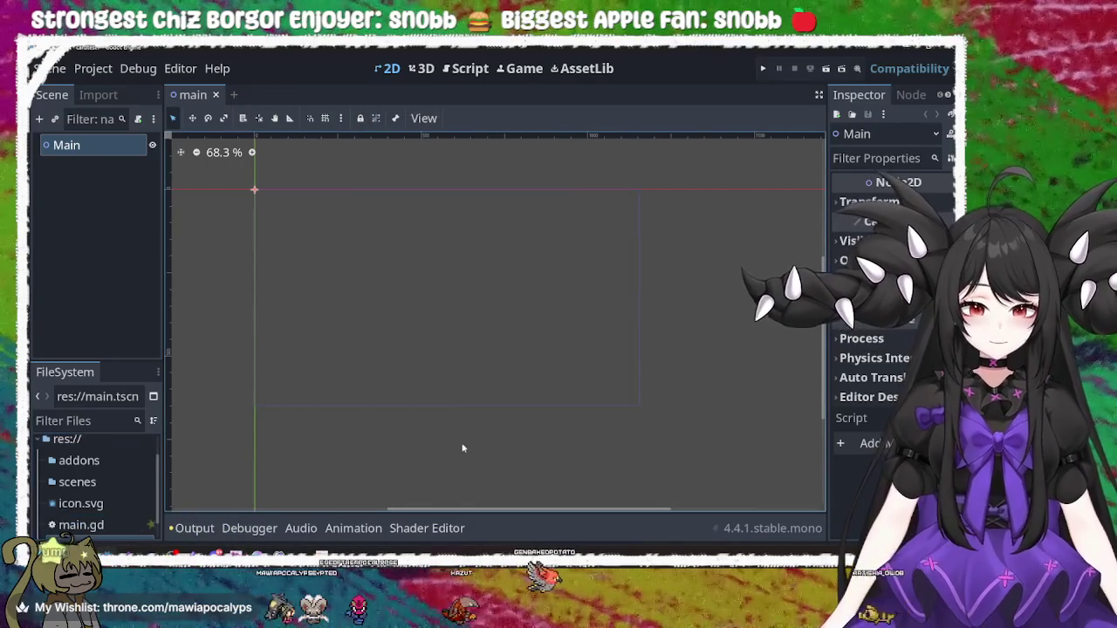
# Locate main.gd in the FileSystem dock, then choose Load on Main's Script property
pyautogui.click(119, 505)
pyautogui.scroll(2, 116, 489)
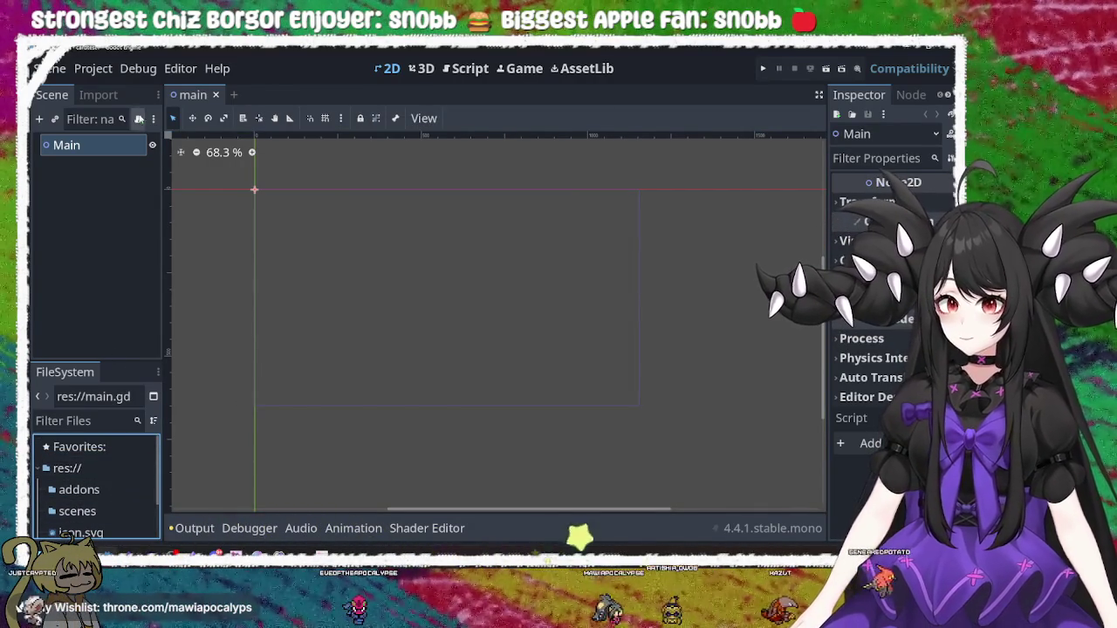
pyautogui.scroll(-1, 87, 493)
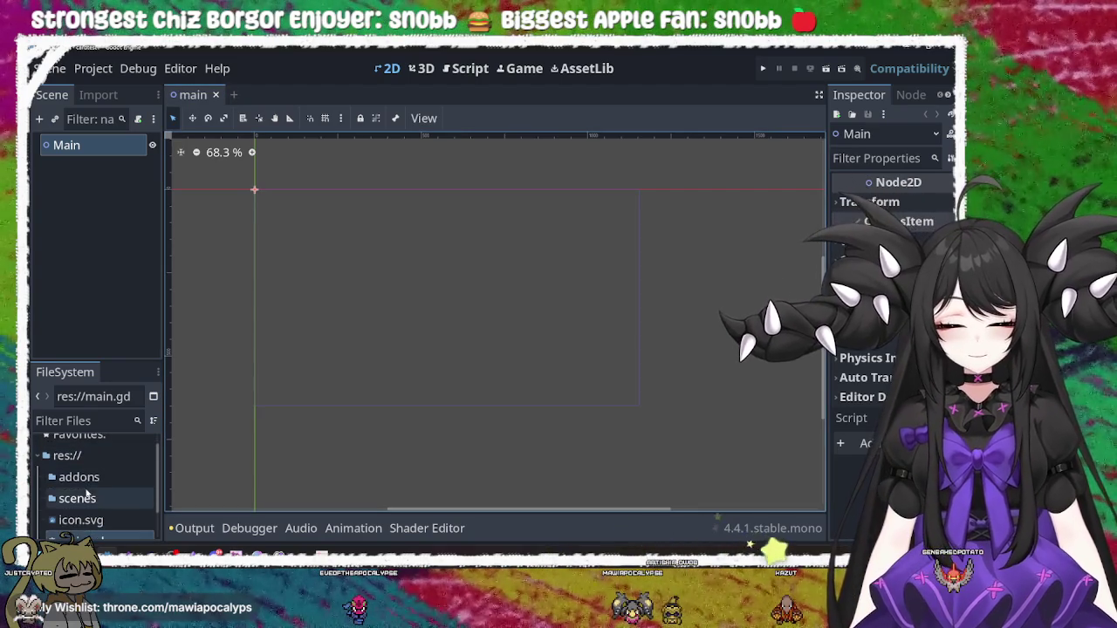
pyautogui.click(88, 499)
pyautogui.scroll(-1, 87, 497)
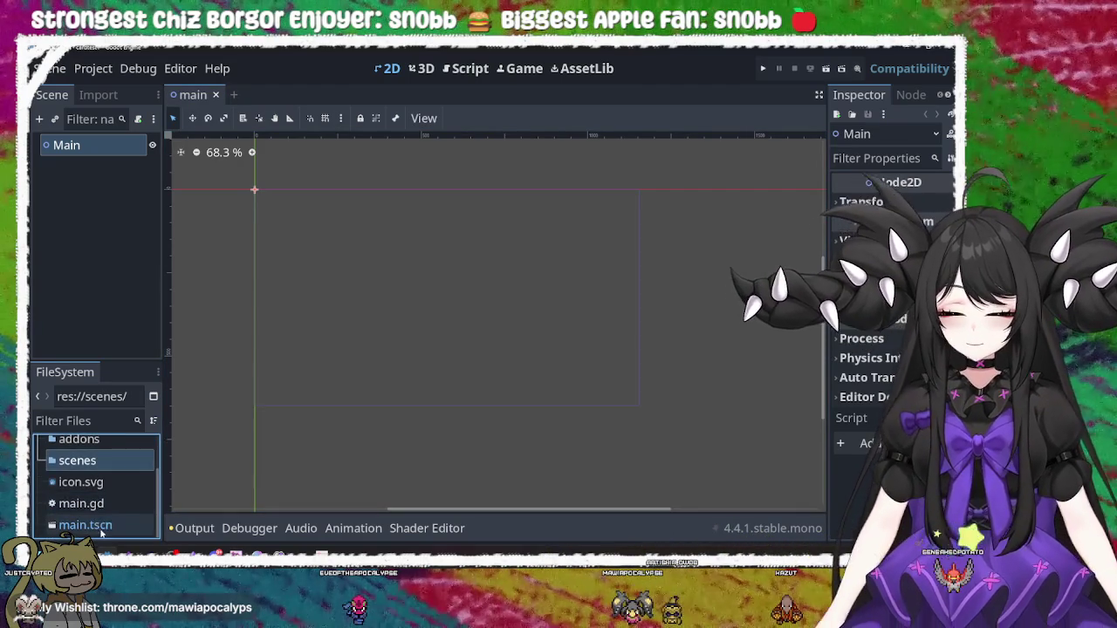
pyautogui.click(103, 504)
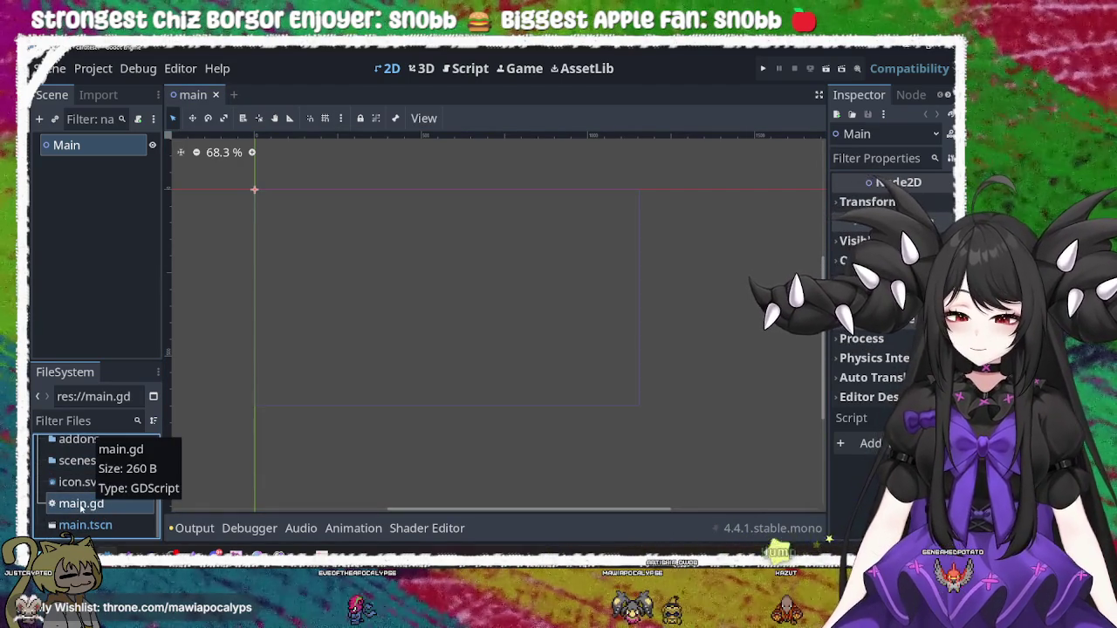
pyautogui.click(84, 524)
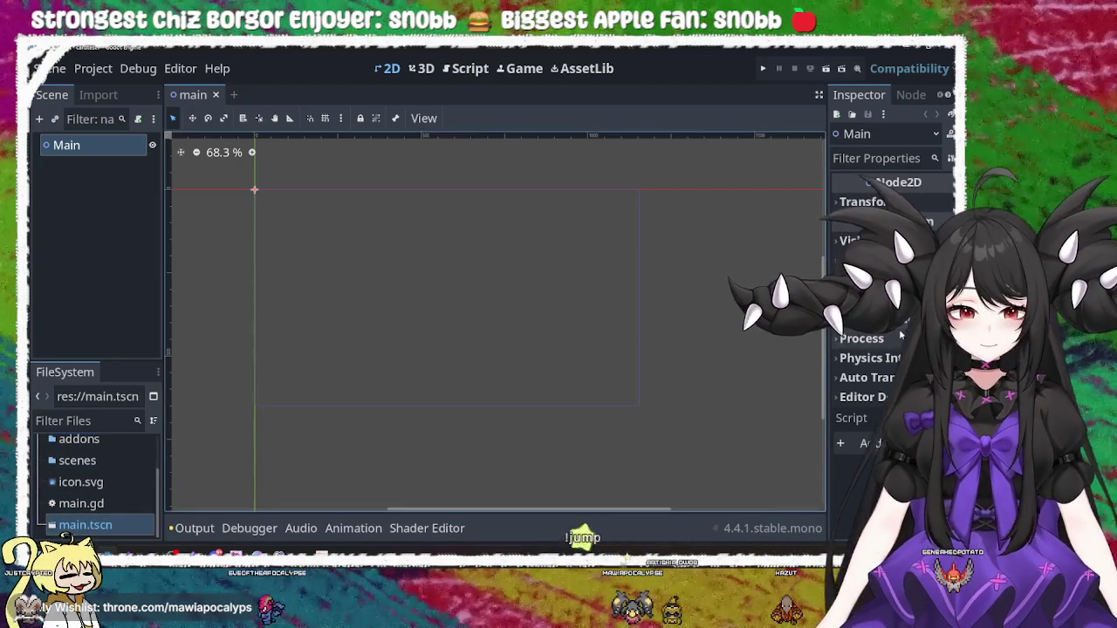
pyautogui.click(869, 443)
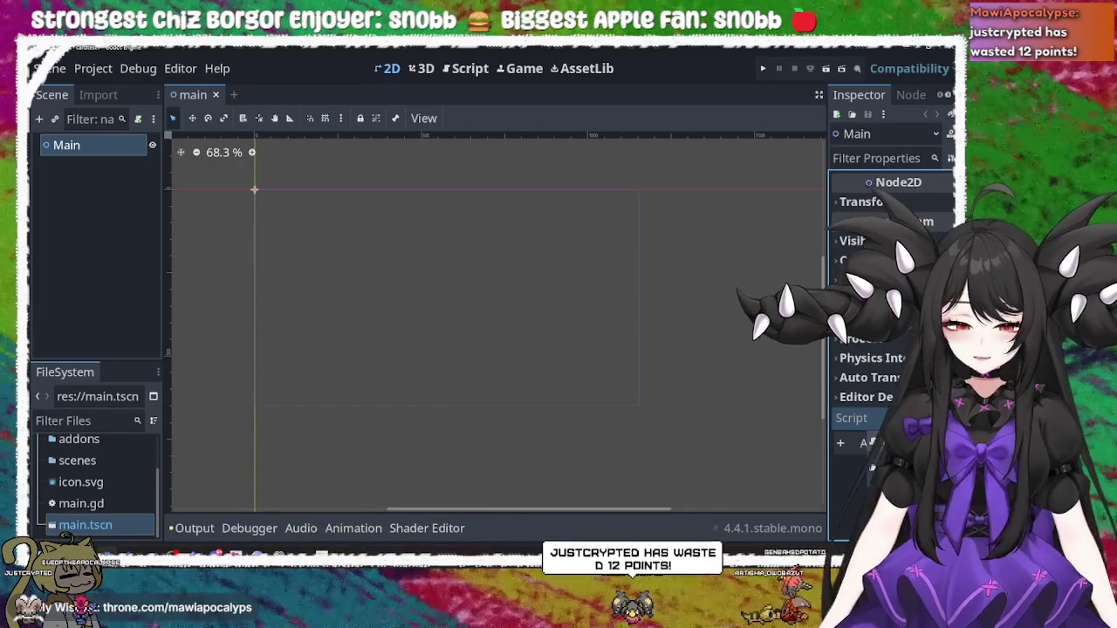
pyautogui.click(890, 476)
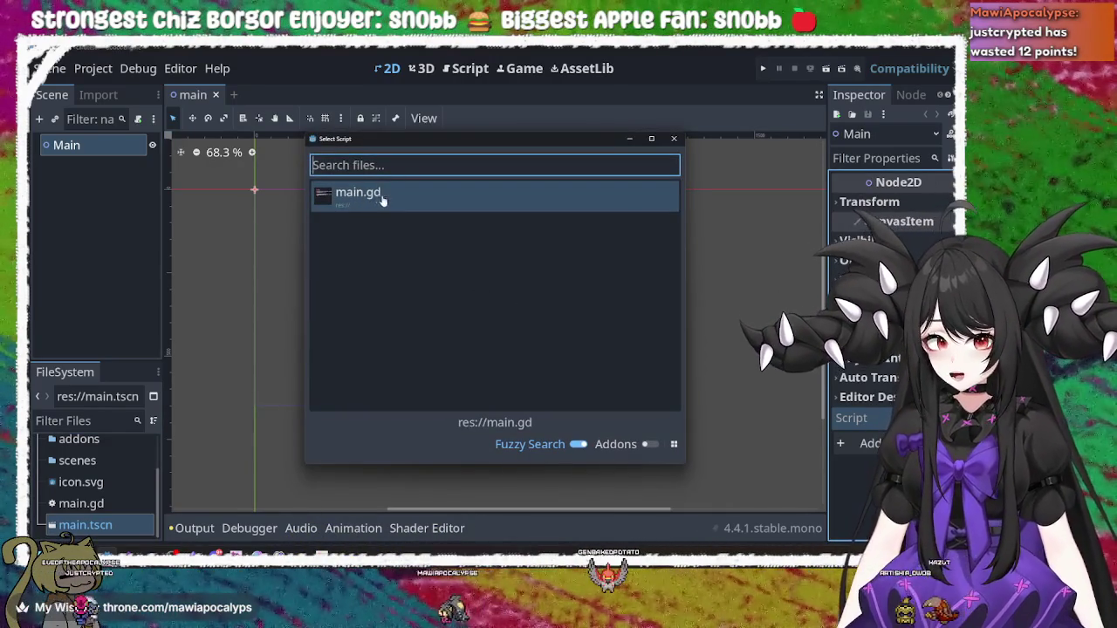
# Attach main.gd to the Main node and open its script in the editor
pyautogui.doubleClick(375, 197)
pyautogui.click(81, 504)
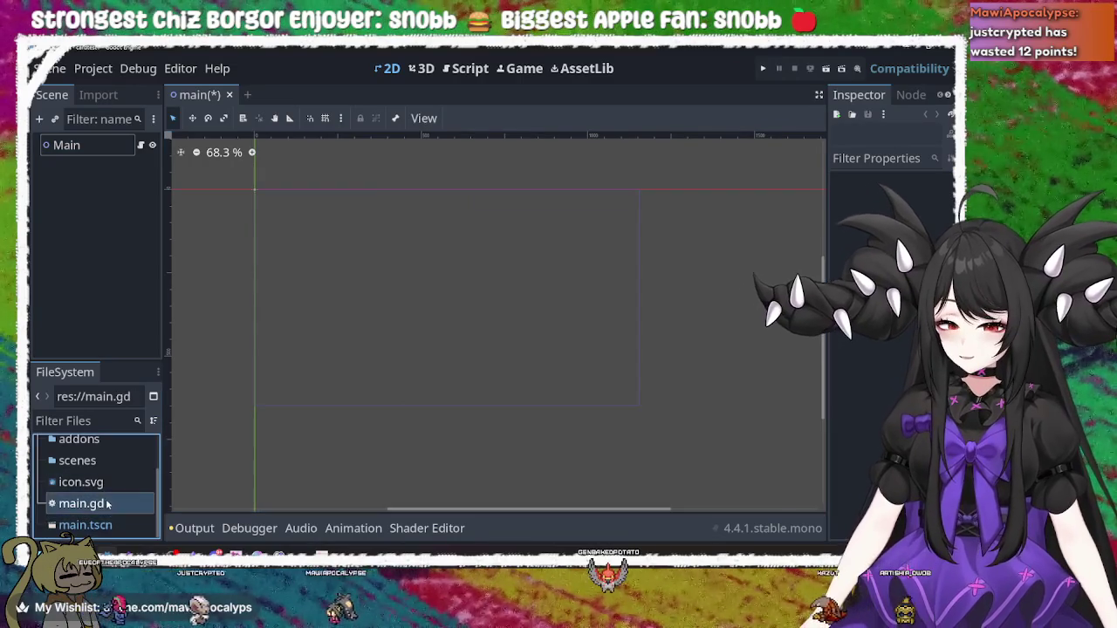
pyautogui.click(108, 527)
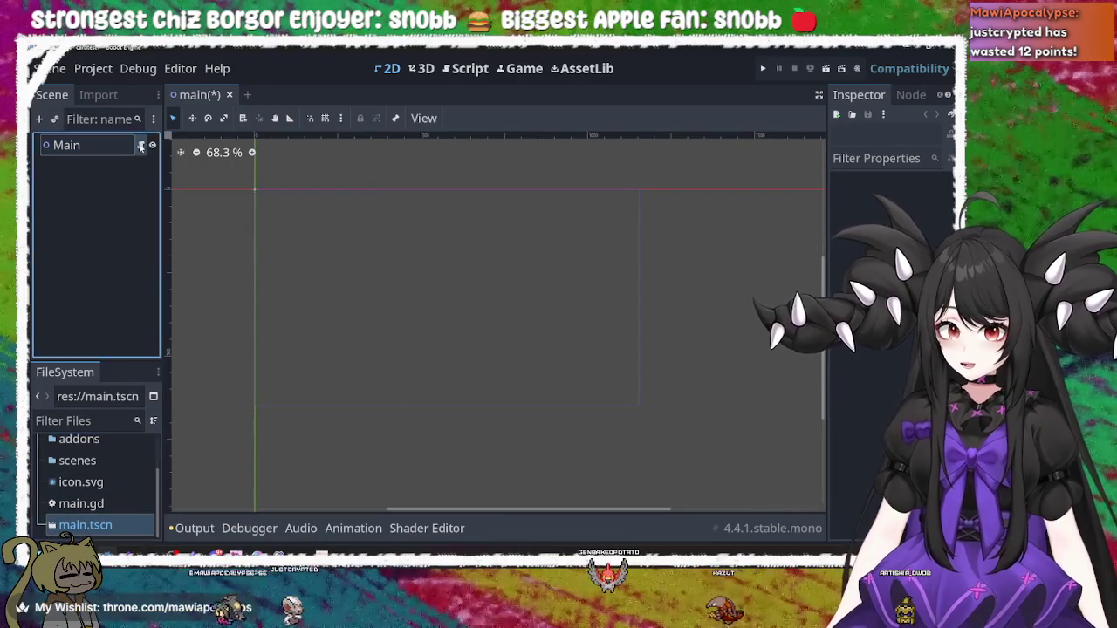
pyautogui.click(141, 145)
# Move the caret into the _ready function and save the scene with Ctrl+S
pyautogui.click(560, 262)
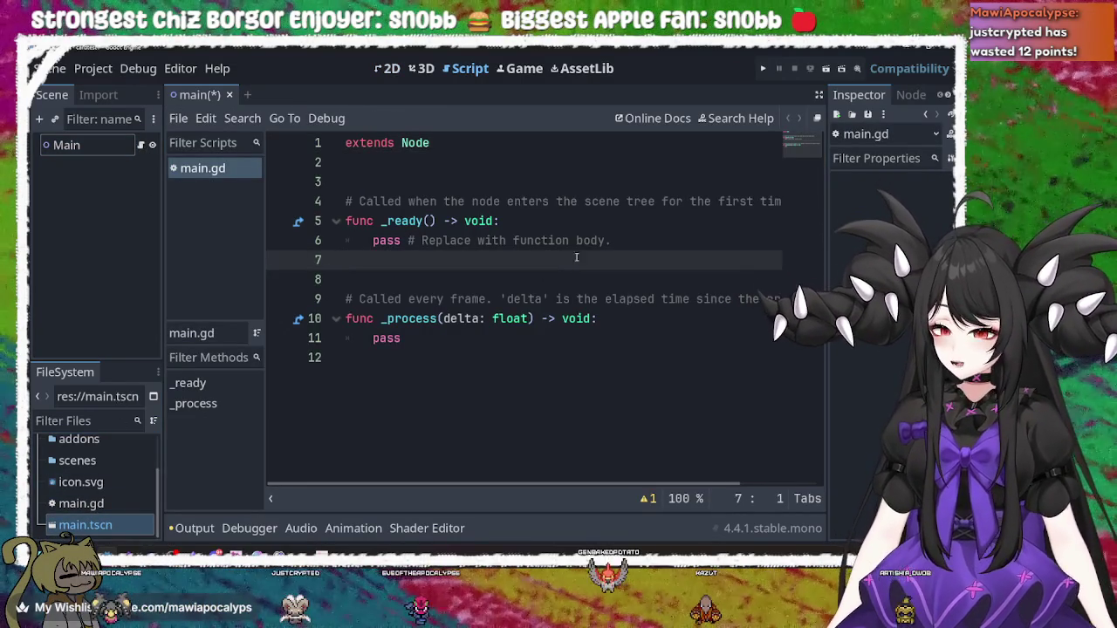
pyautogui.click(592, 236)
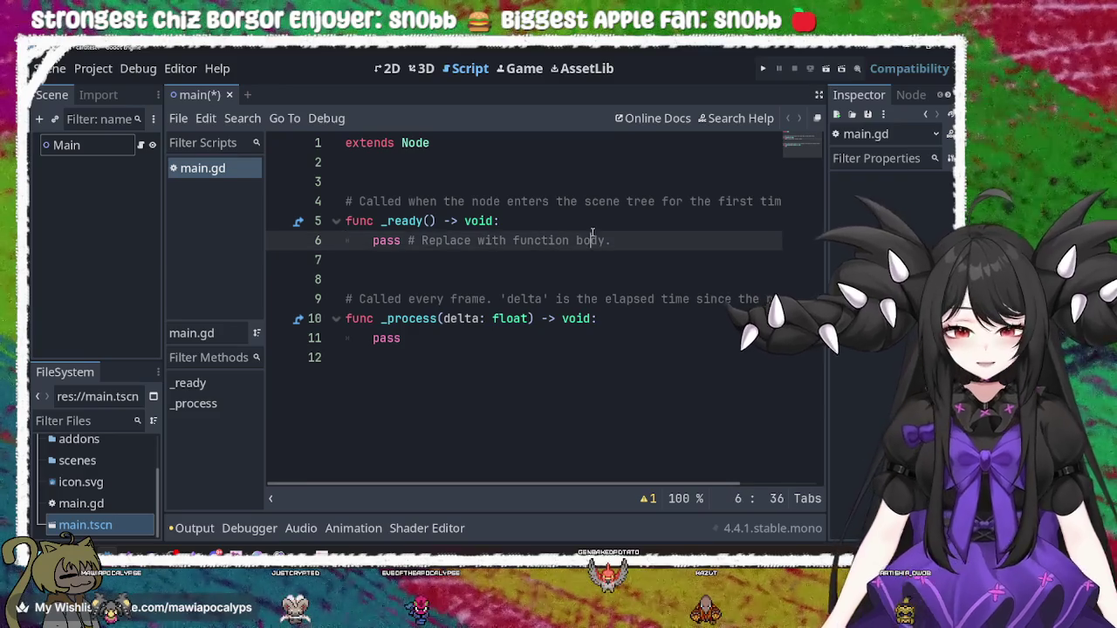
pyautogui.click(498, 216)
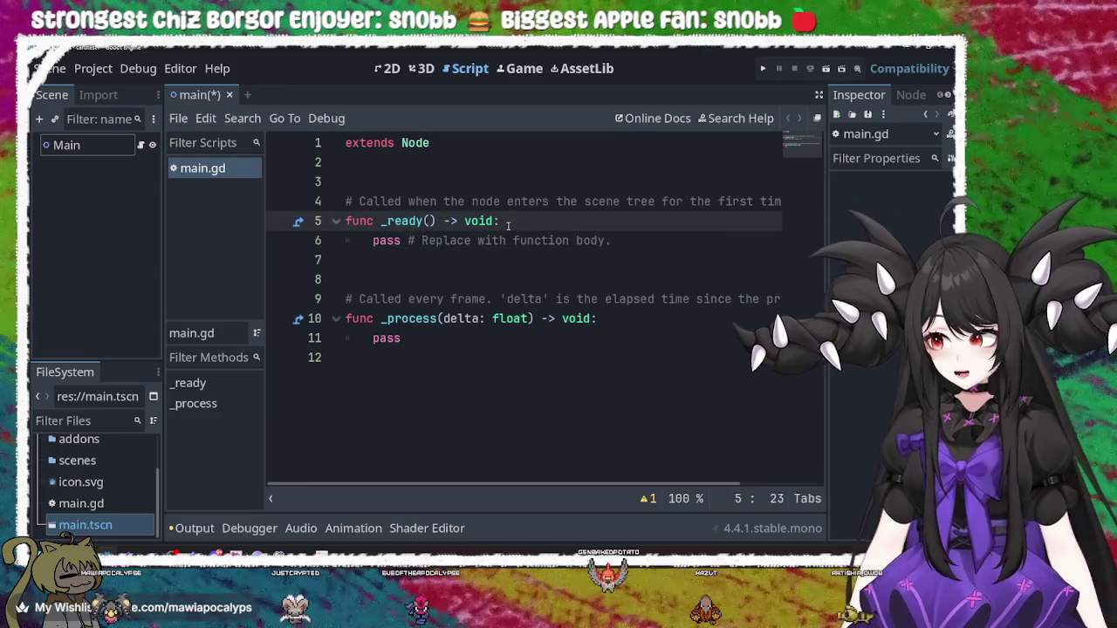
pyautogui.doubleClick(82, 144)
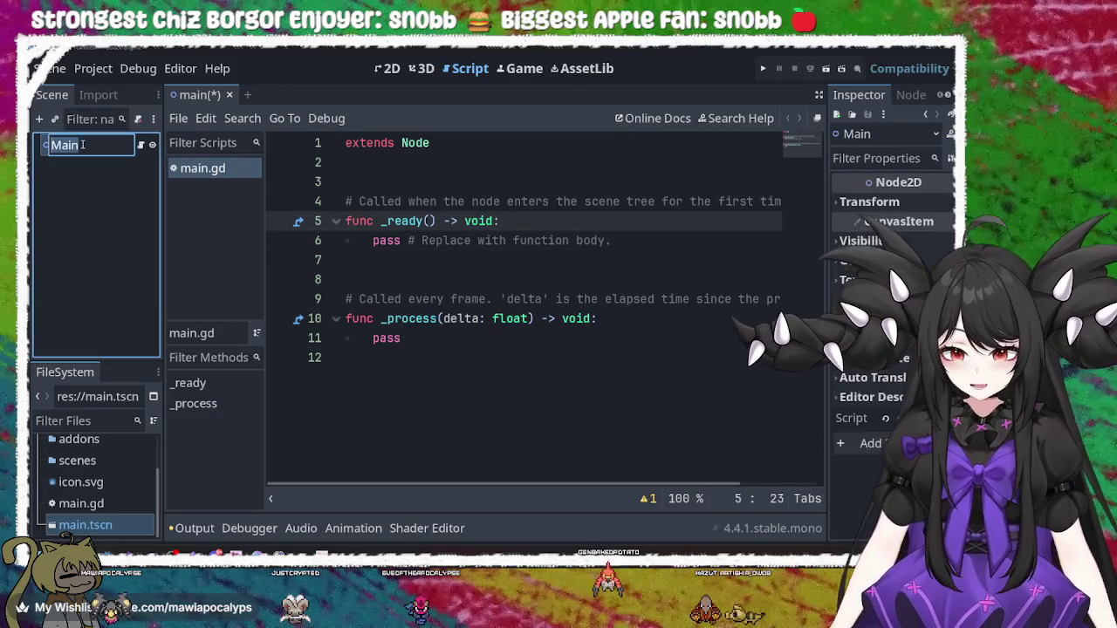
pyautogui.click(380, 268)
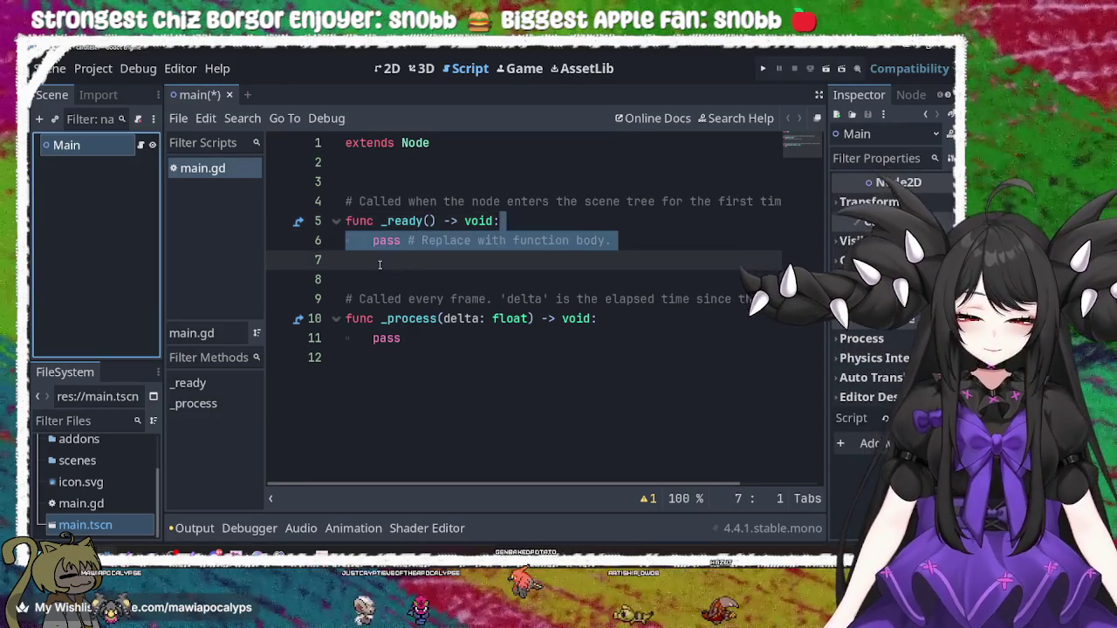
pyautogui.hotkey('ctrl', 's')
# Start renaming the Main node twice but keep its name as Main
pyautogui.doubleClick(112, 142)
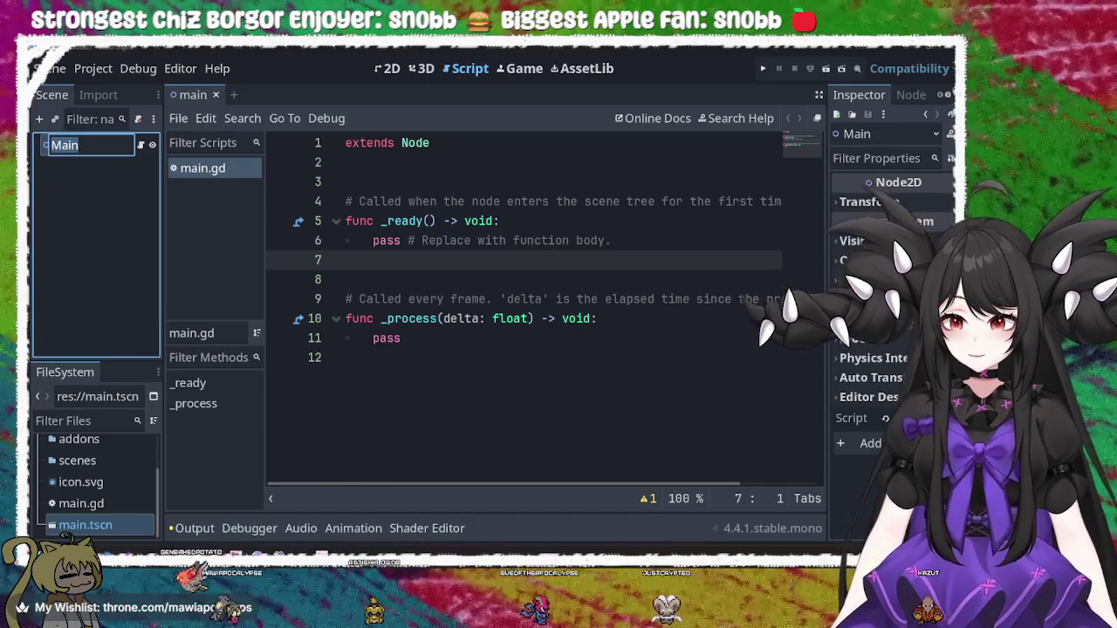
pyautogui.press('Return')
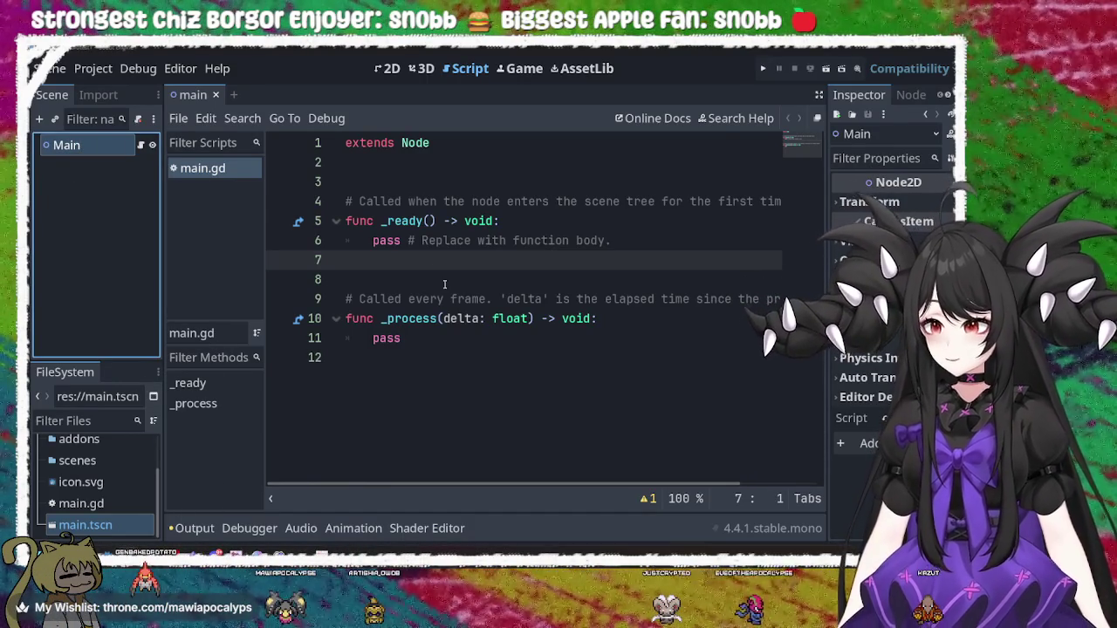
pyautogui.click(415, 401)
pyautogui.click(82, 145)
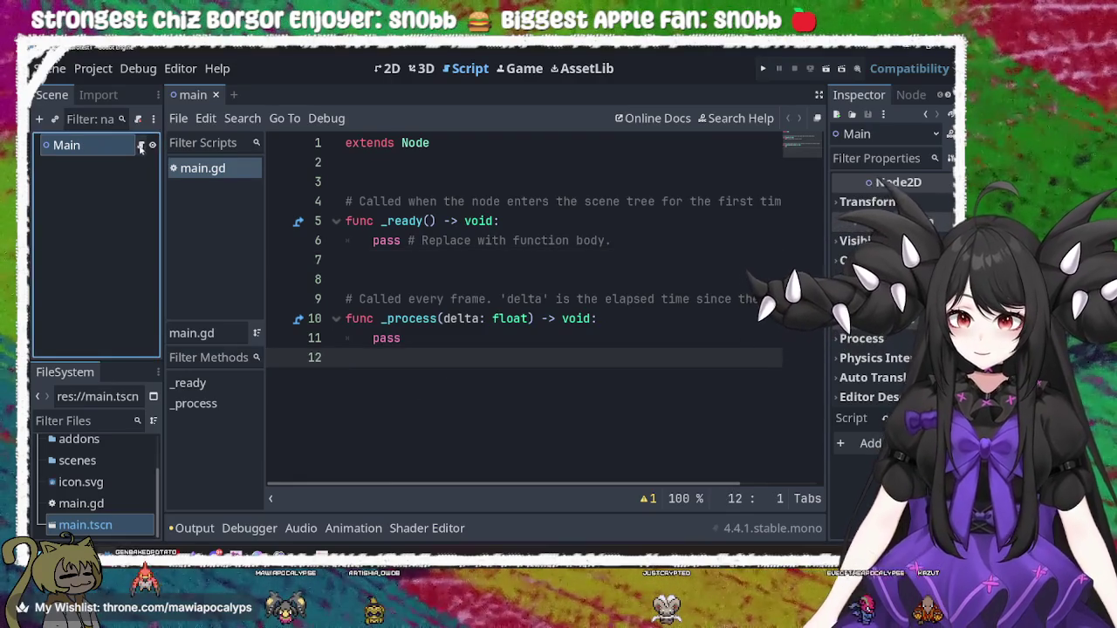
pyautogui.doubleClick(116, 144)
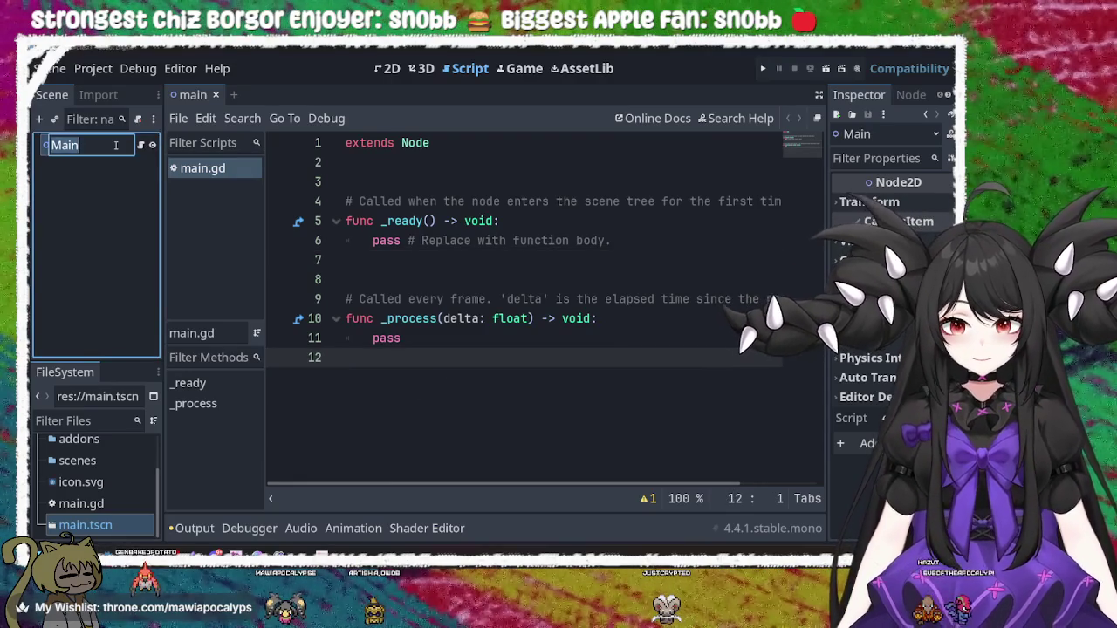
pyautogui.click(389, 68)
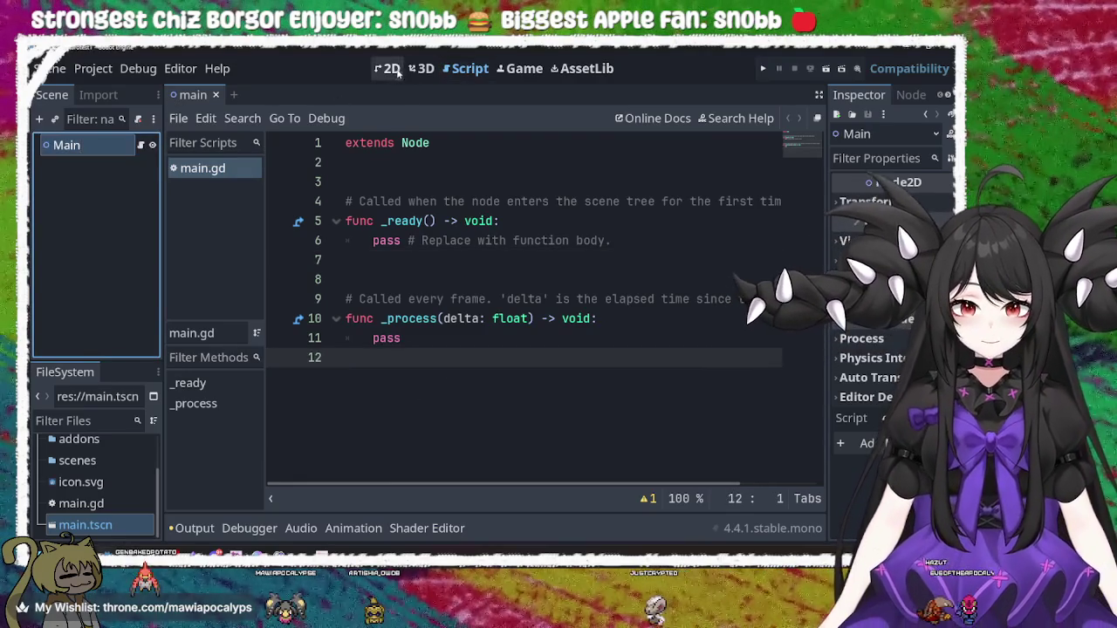
pyautogui.click(389, 68)
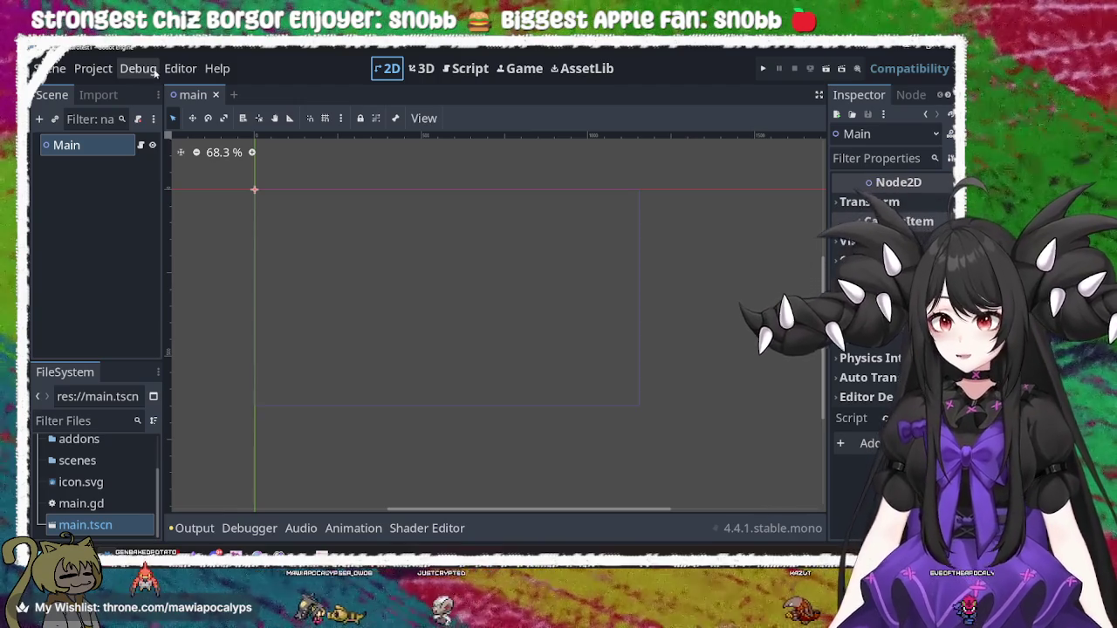
pyautogui.click(177, 72)
pyautogui.click(210, 87)
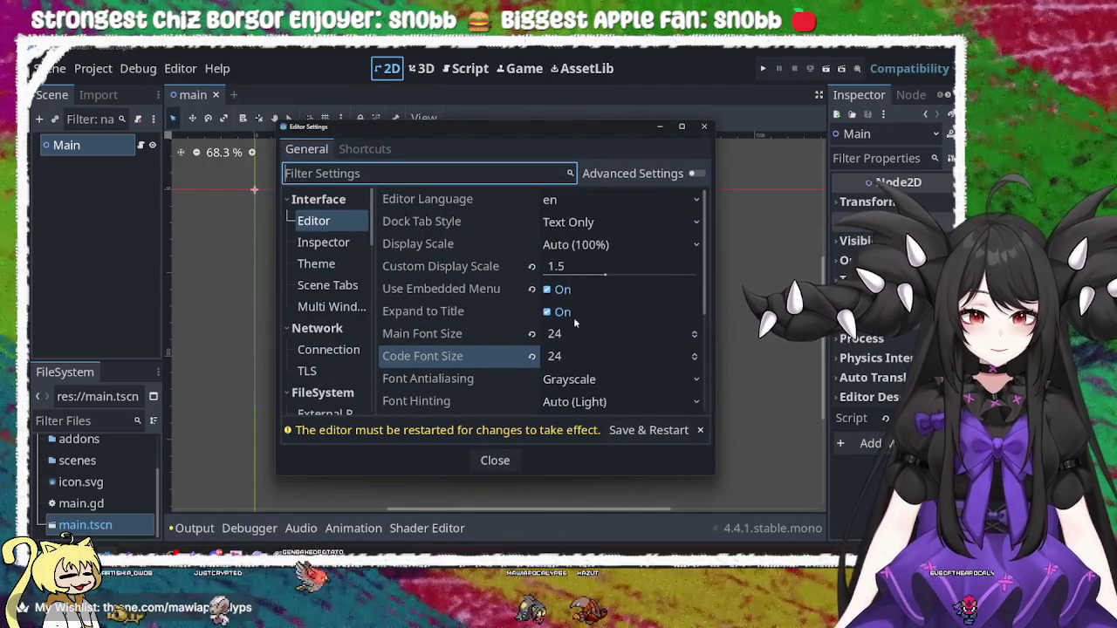
pyautogui.click(574, 332)
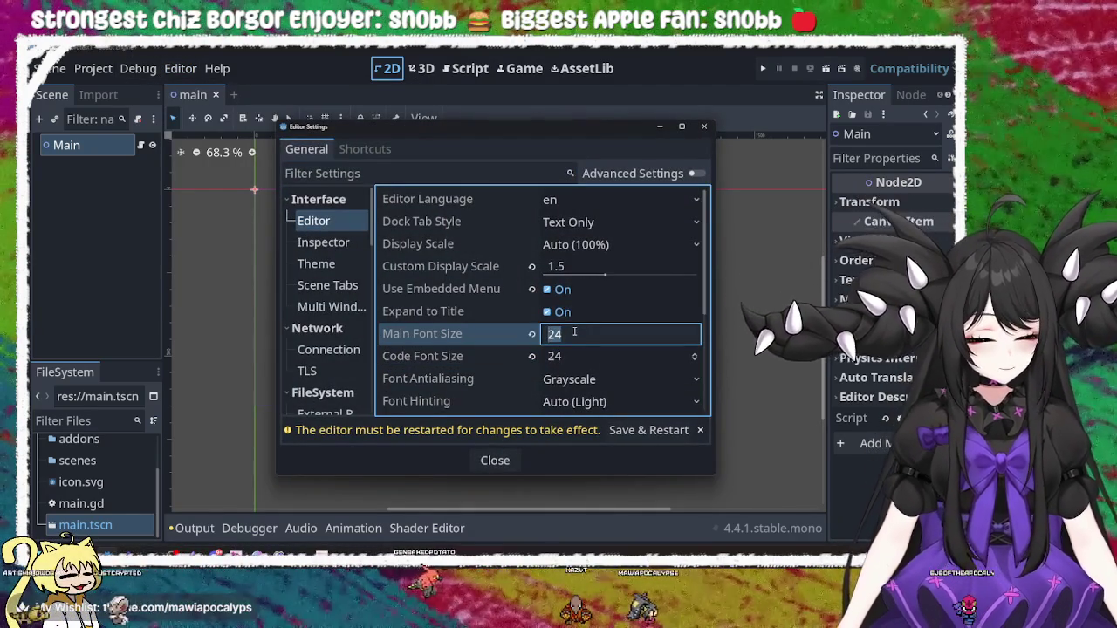
pyautogui.write('18')
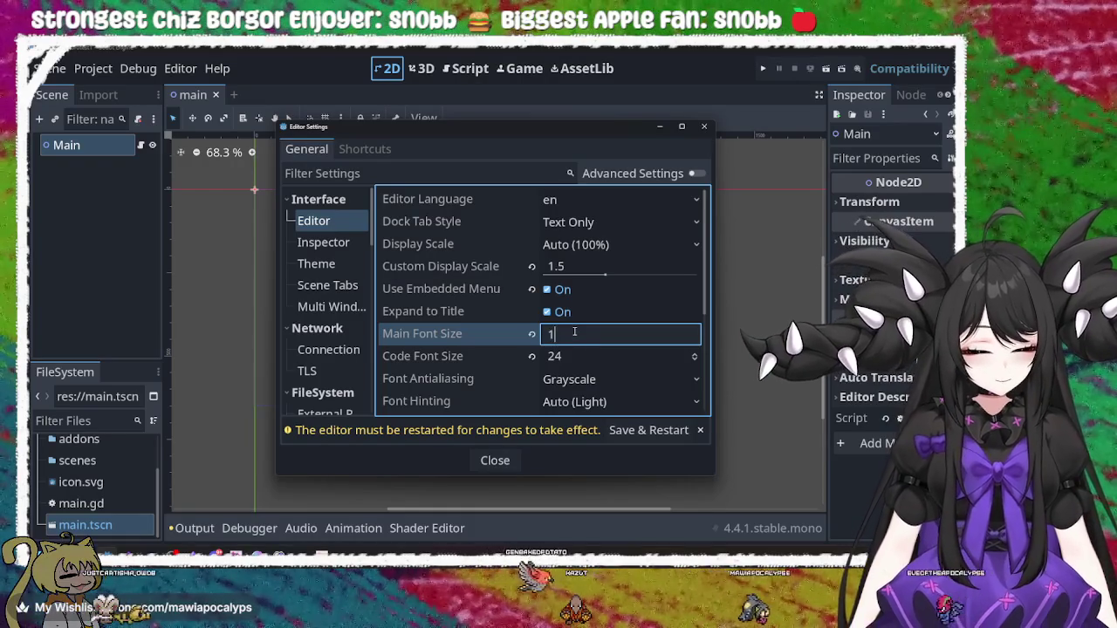
pyautogui.press('Return')
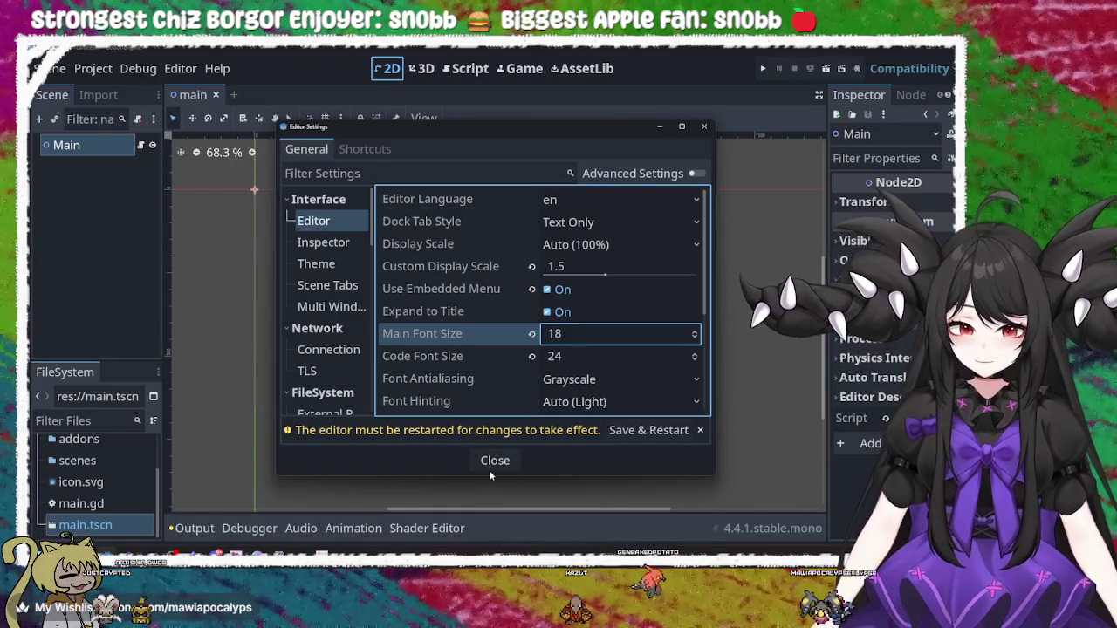
pyautogui.click(651, 431)
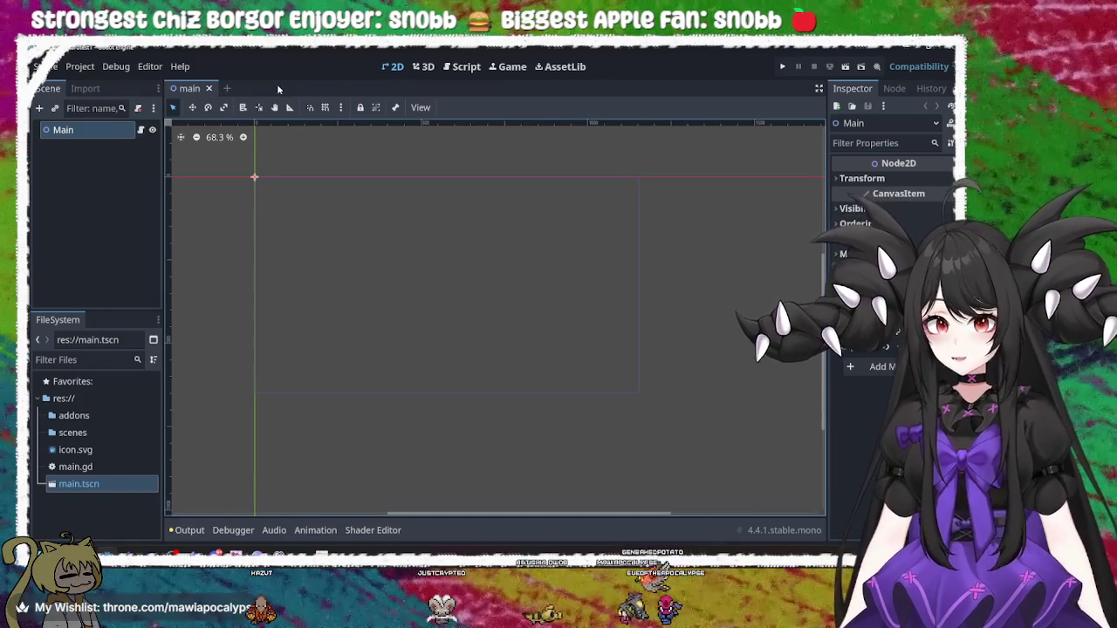
# Open and close a new empty scene tab, then reselect the Main node
pyautogui.click(108, 128)
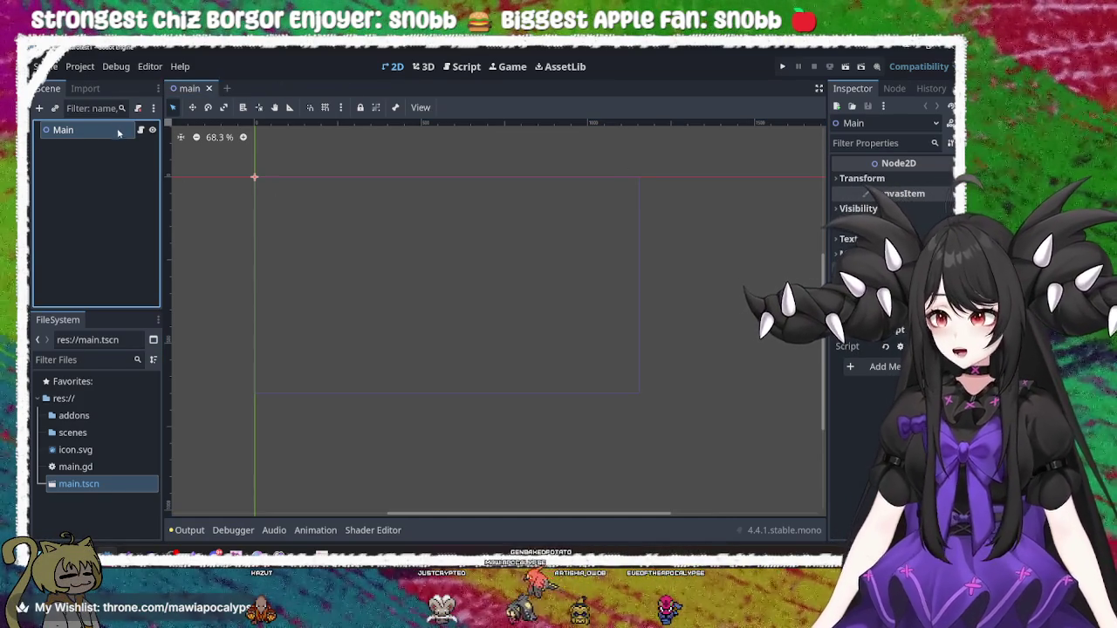
pyautogui.click(227, 89)
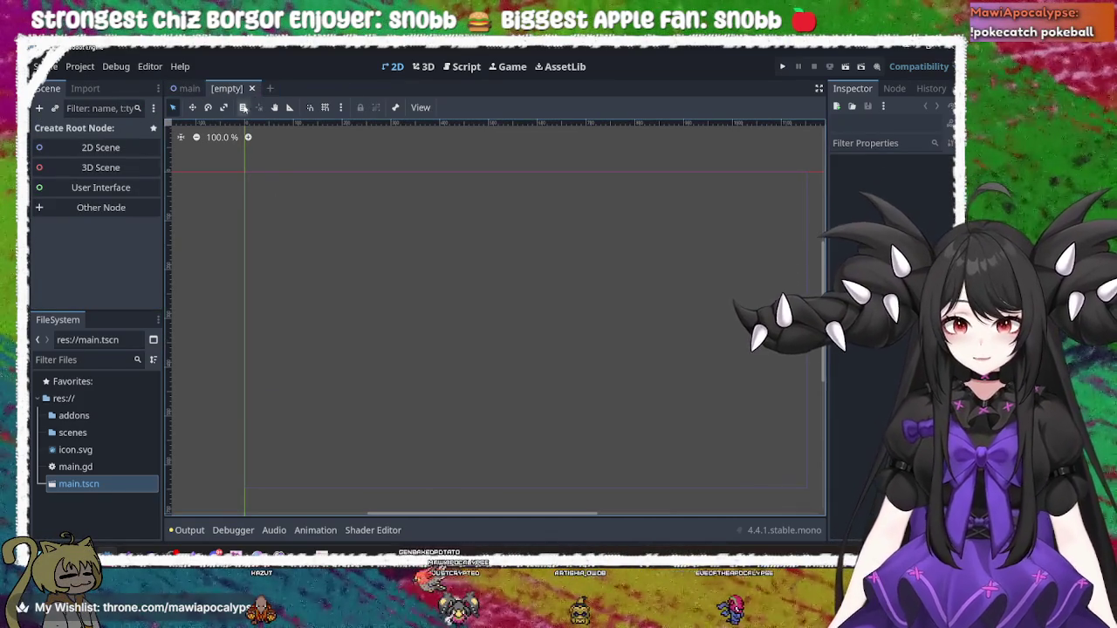
pyautogui.click(252, 88)
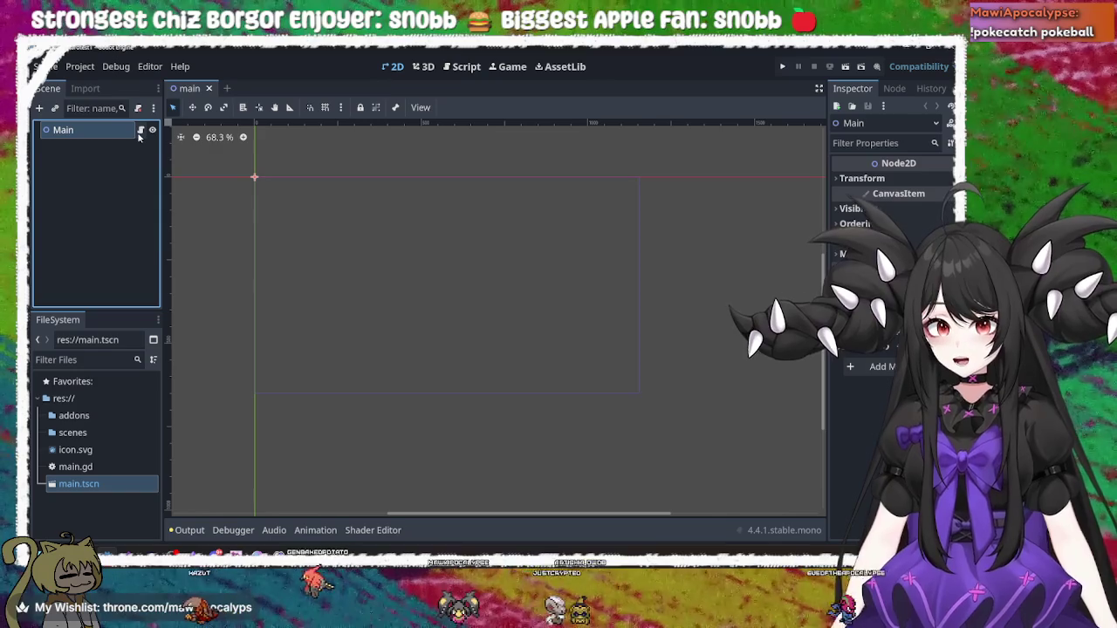
pyautogui.click(116, 184)
pyautogui.click(65, 131)
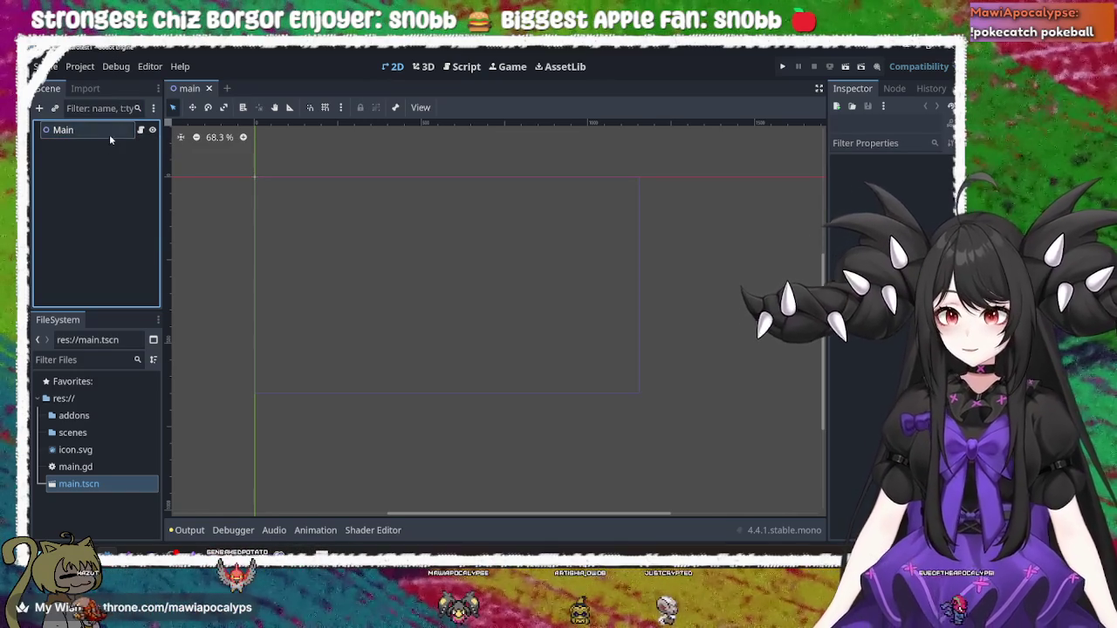
# Add a Control node as a child of Main via Add Child Node
pyautogui.rightClick(99, 131)
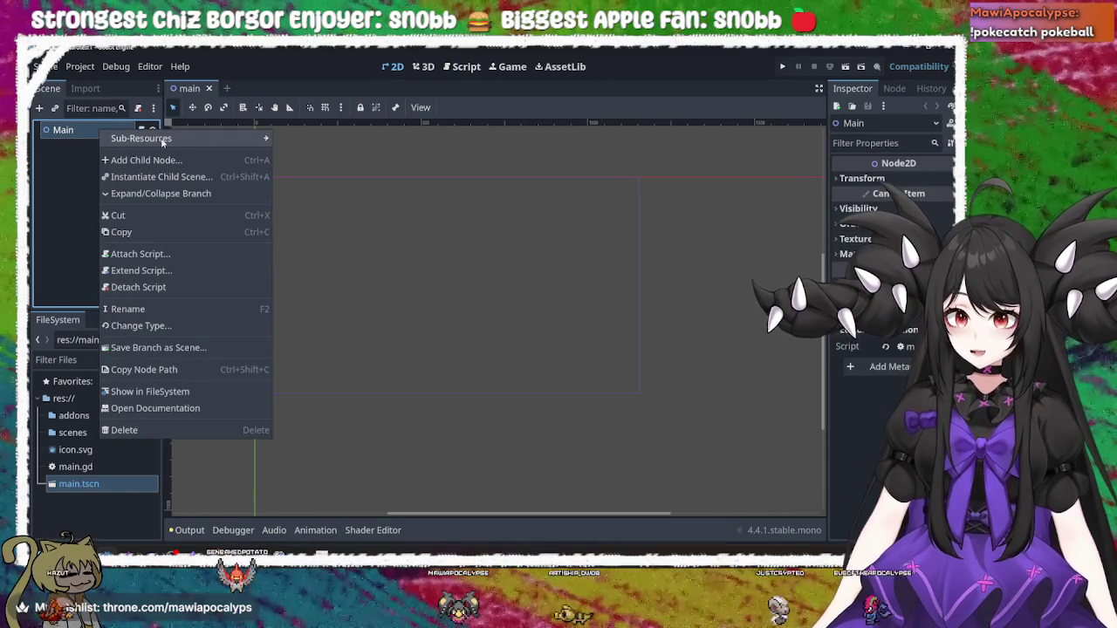
pyautogui.click(145, 160)
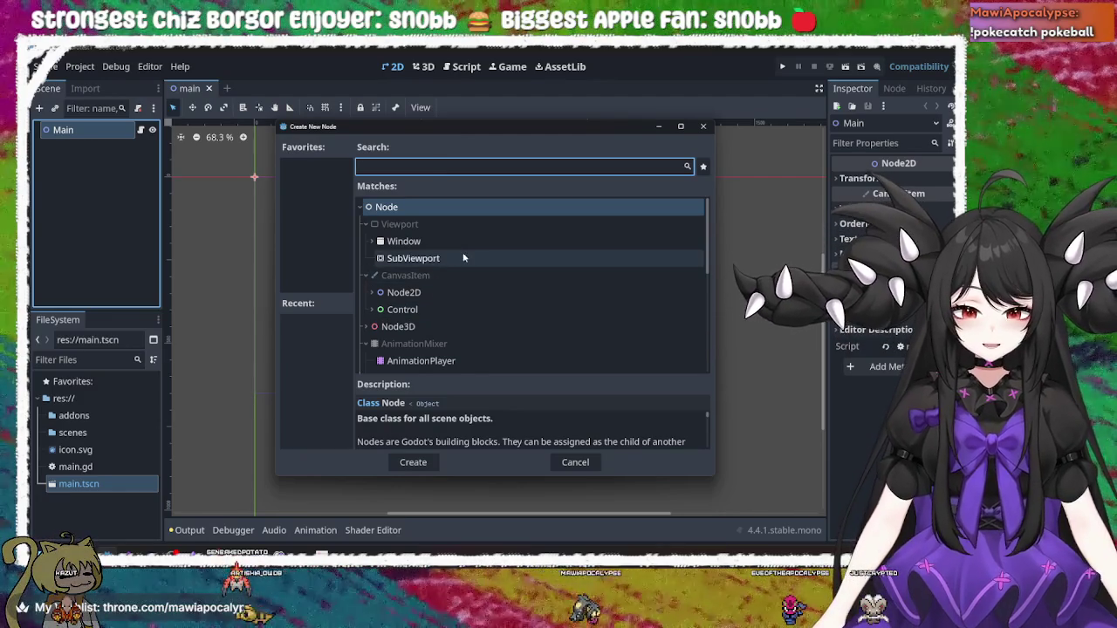
pyautogui.scroll(-5, 469, 340)
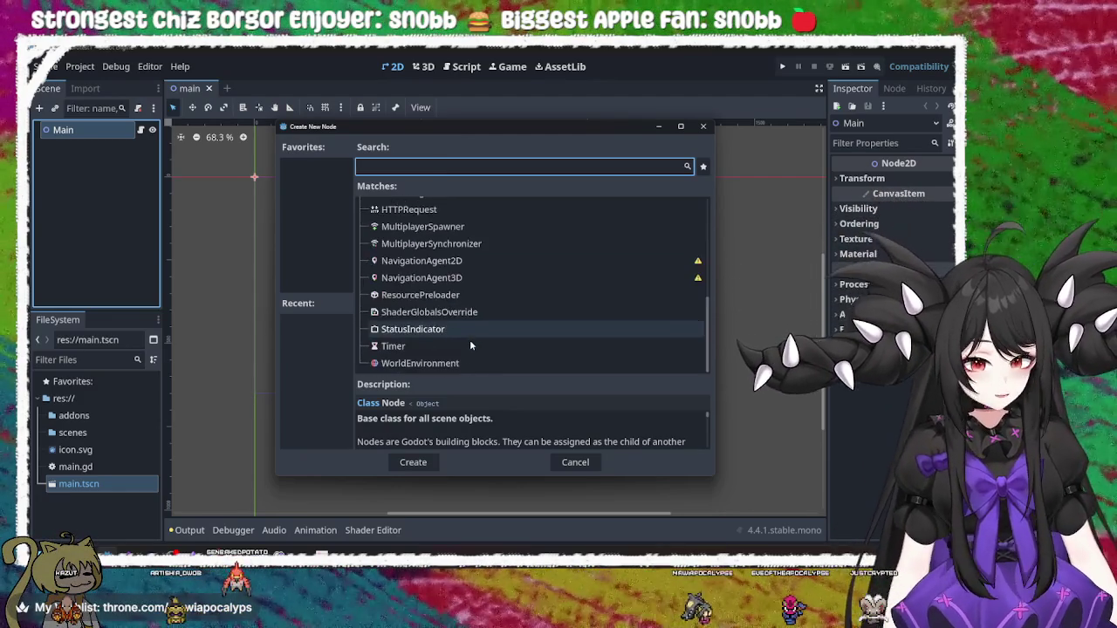
pyautogui.scroll(5, 469, 339)
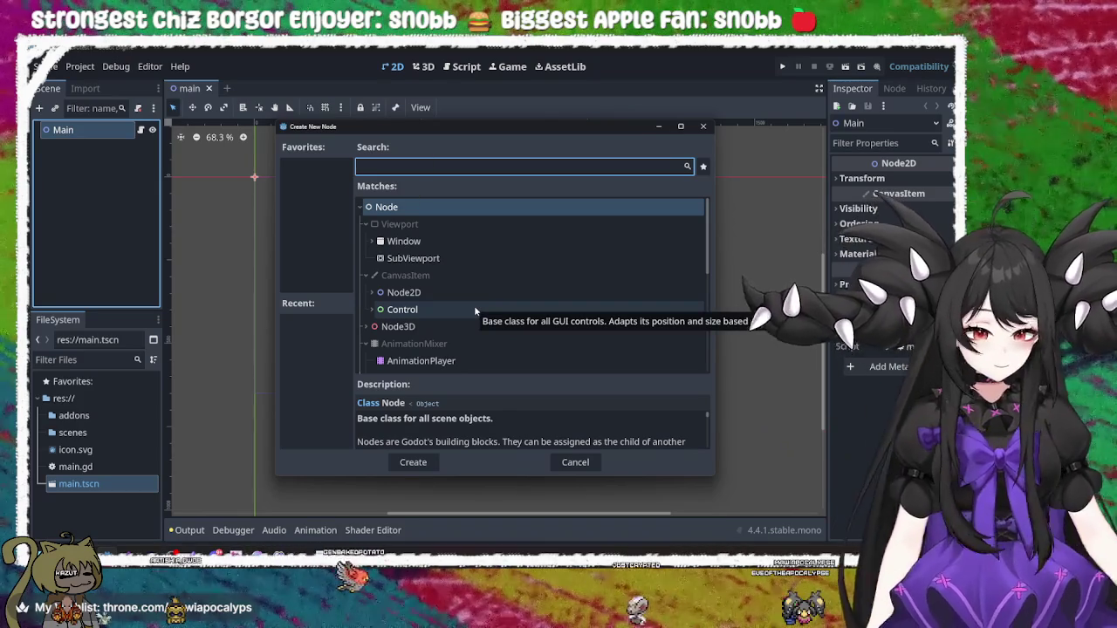
pyautogui.click(474, 310)
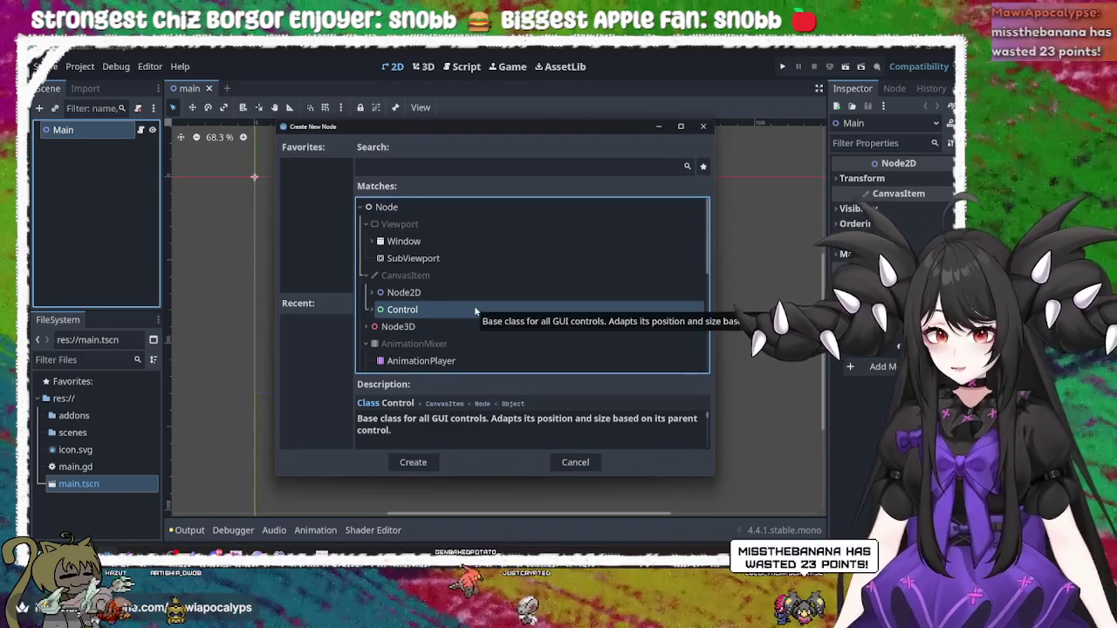
pyautogui.doubleClick(481, 310)
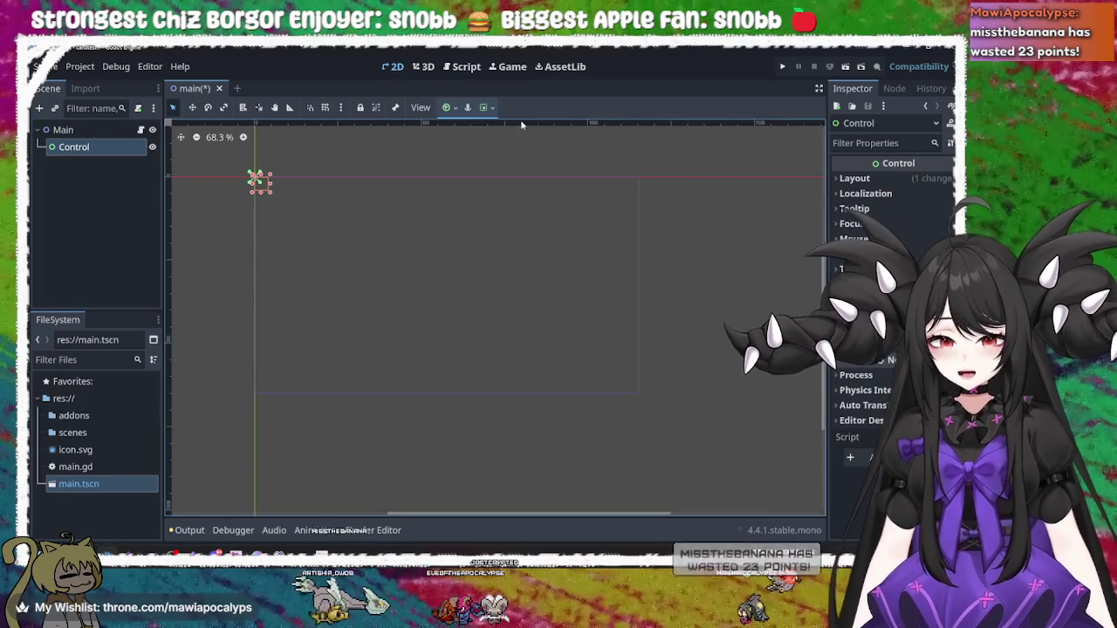
# Give the Control horizontal Expand and horizontal Center sizing, leaving vertical expansion off, then select Main
pyautogui.click(485, 107)
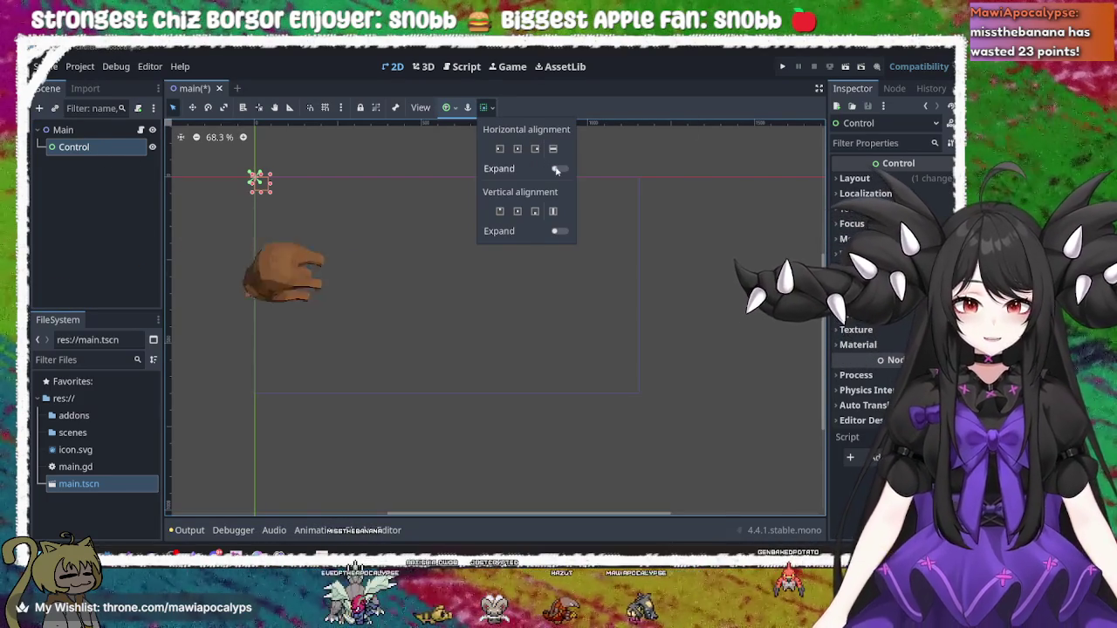
pyautogui.click(558, 168)
pyautogui.click(559, 231)
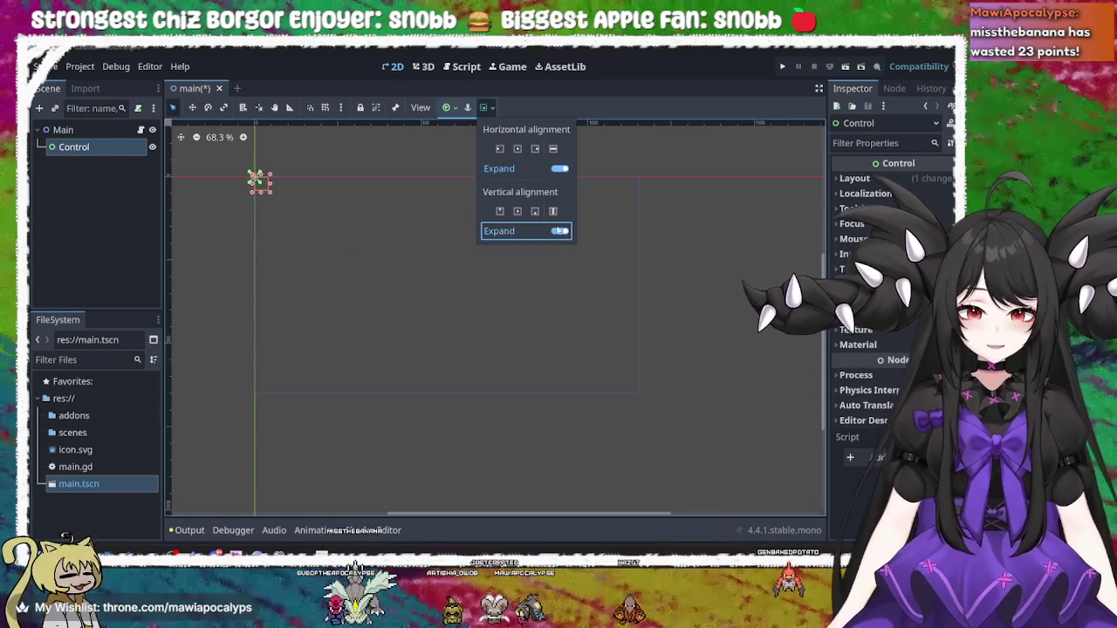
pyautogui.click(558, 231)
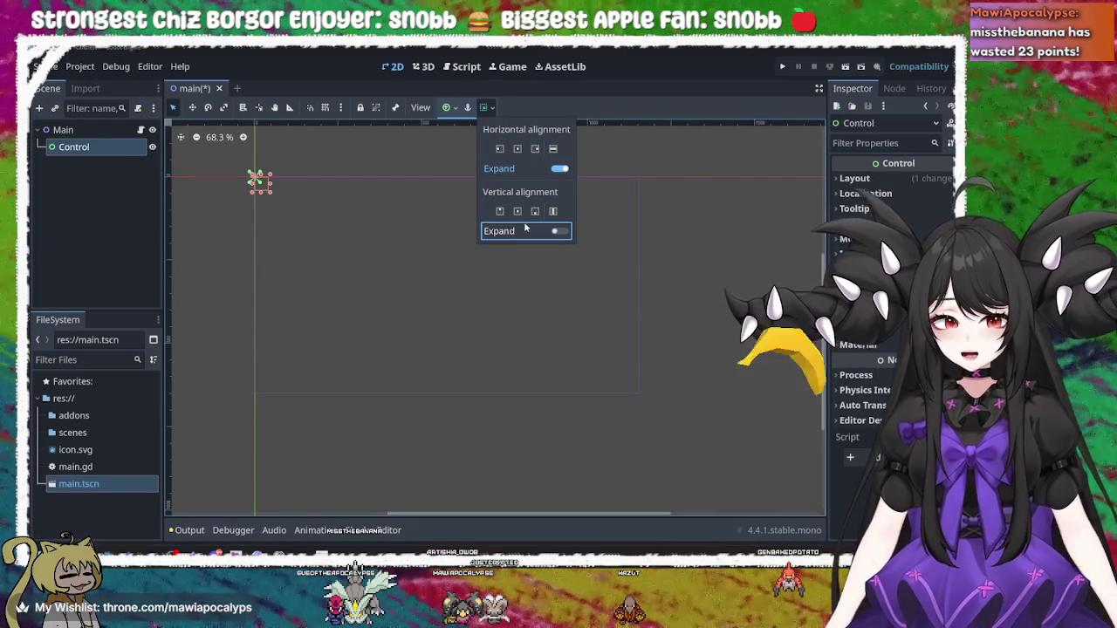
pyautogui.click(517, 211)
pyautogui.click(517, 149)
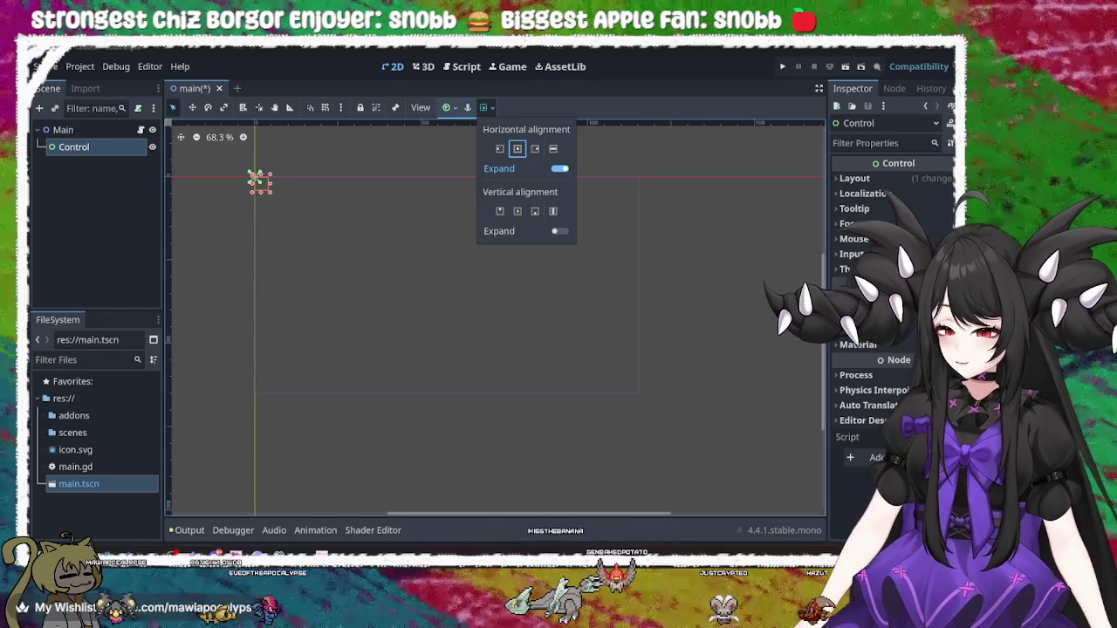
pyautogui.press('Escape')
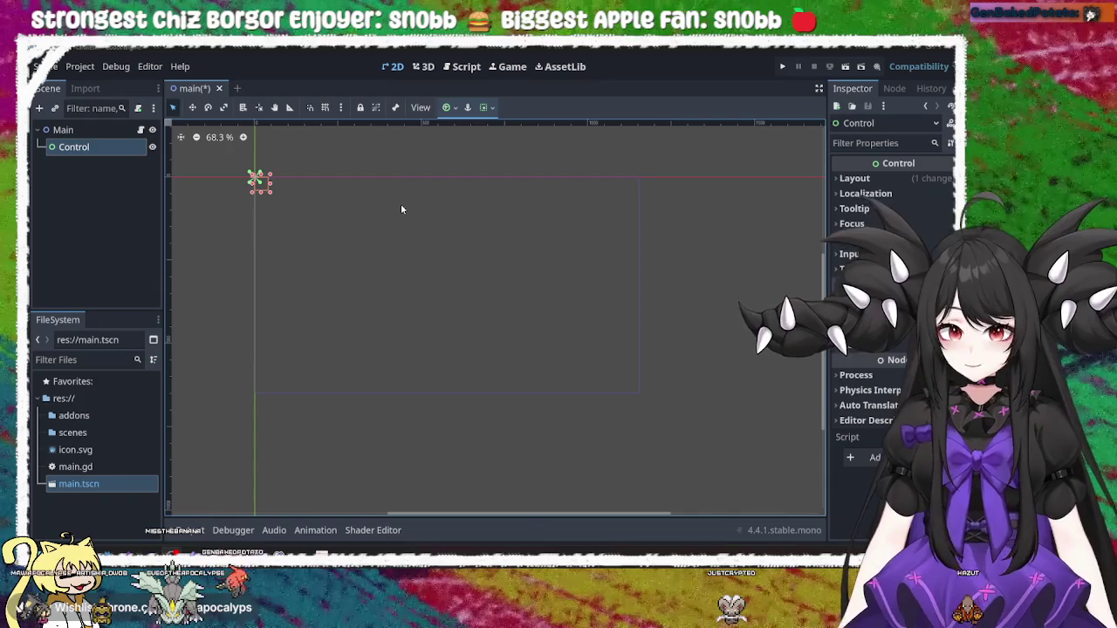
pyautogui.click(93, 133)
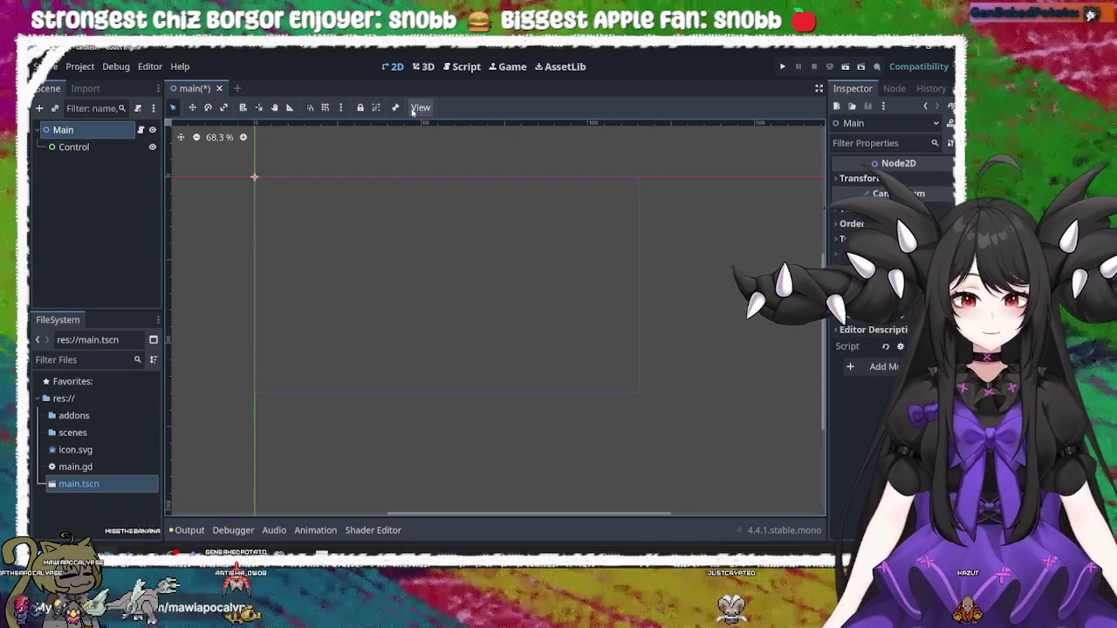
# Apply the Full Rect anchor preset to the Control node, keeping its name Control
pyautogui.click(83, 148)
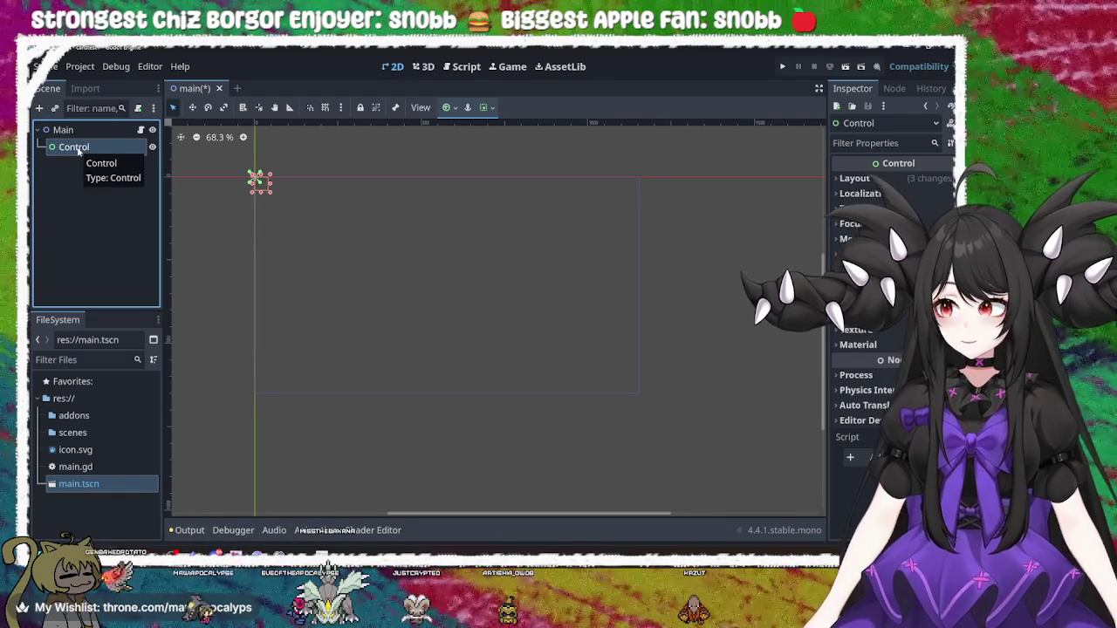
pyautogui.doubleClick(75, 148)
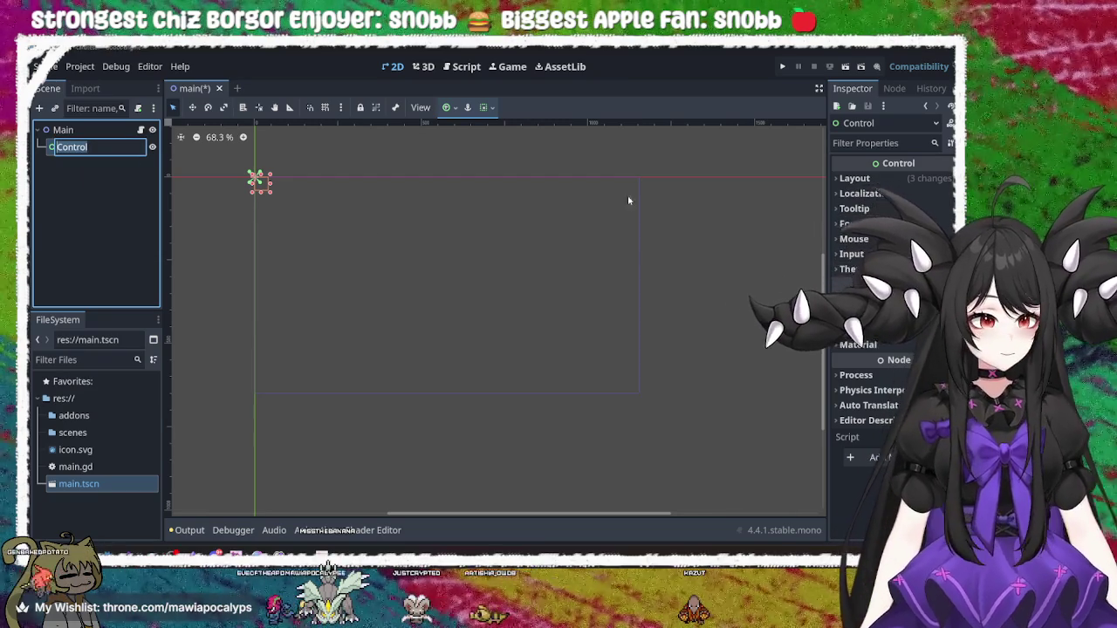
pyautogui.press('Return')
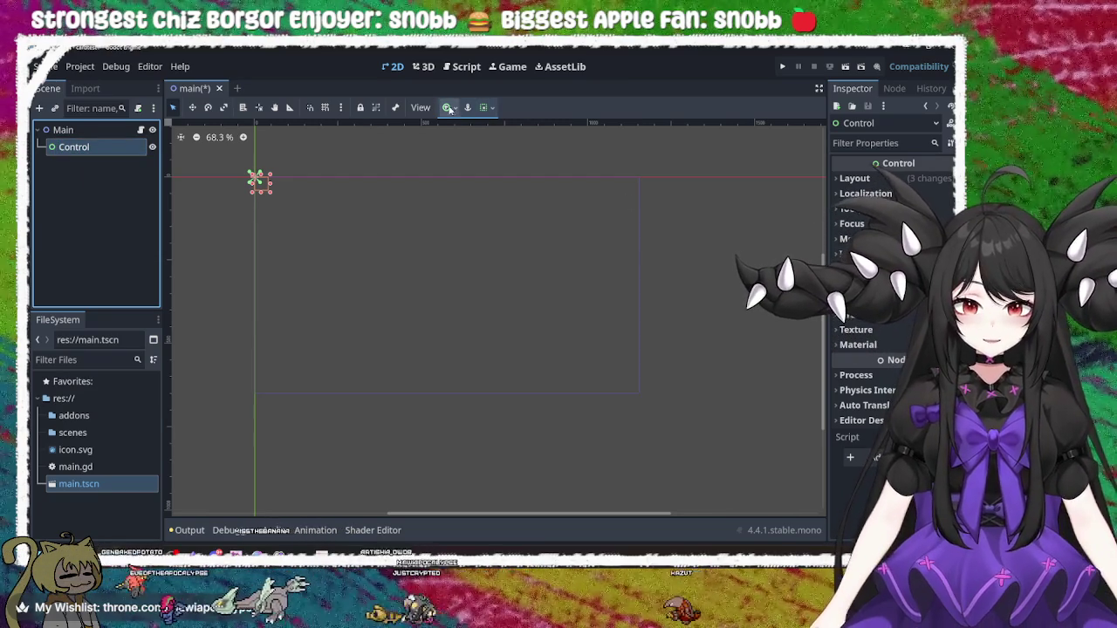
pyautogui.click(448, 107)
pyautogui.click(513, 203)
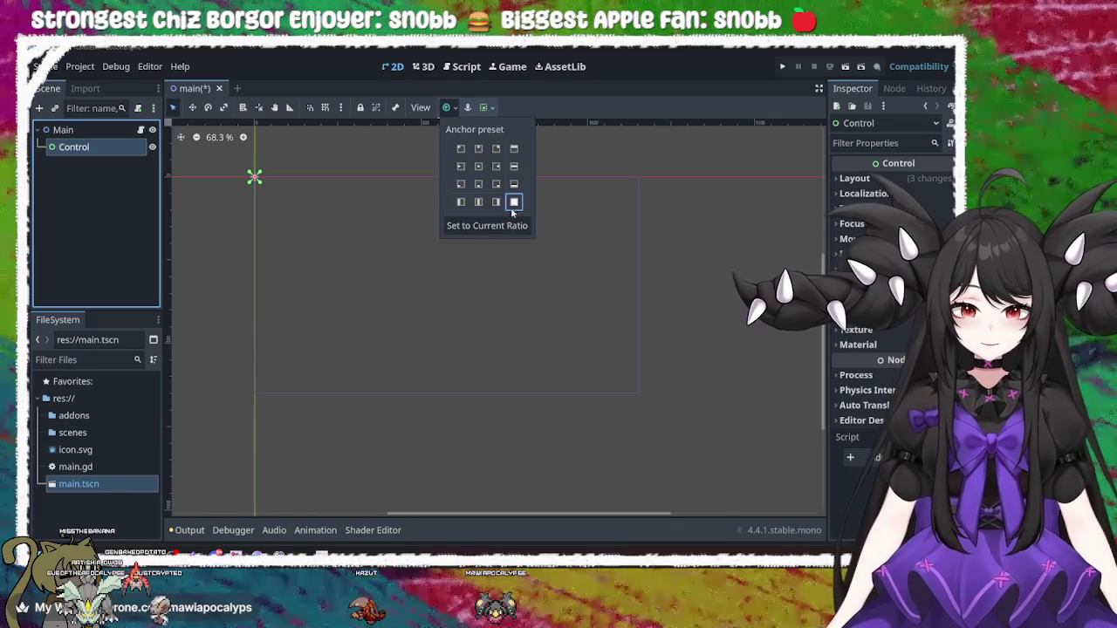
pyautogui.click(585, 230)
pyautogui.click(468, 107)
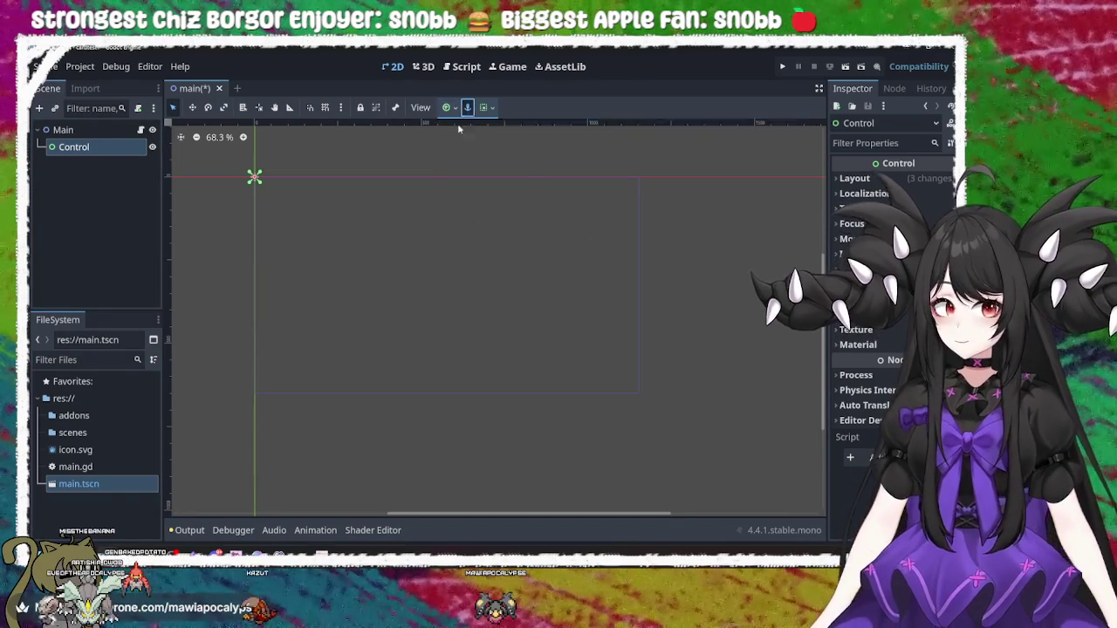
pyautogui.click(458, 289)
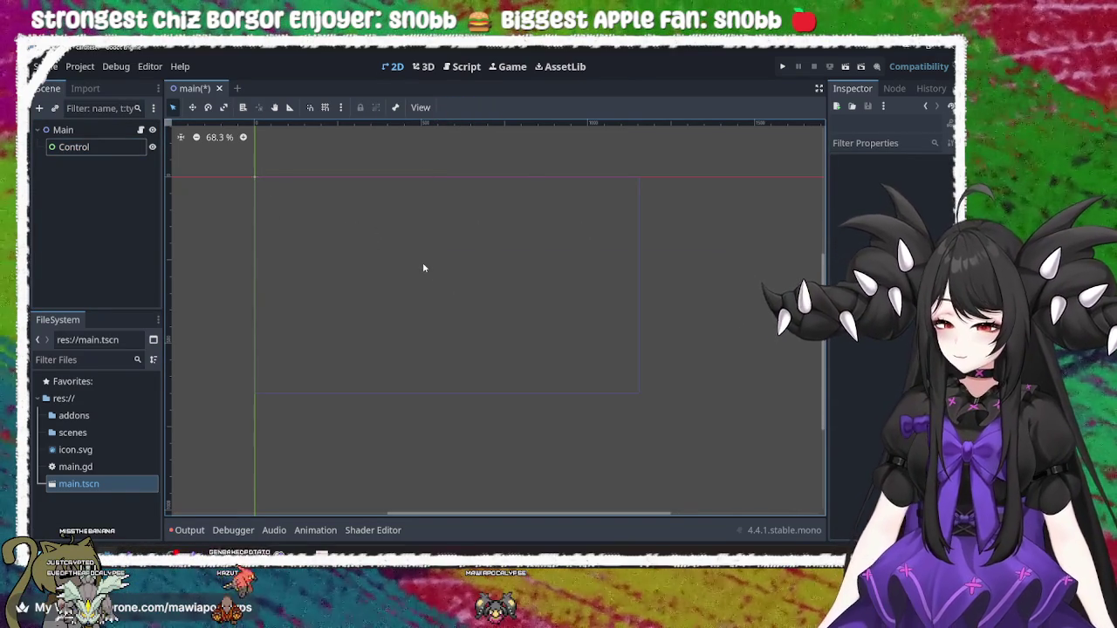
pyautogui.click(105, 146)
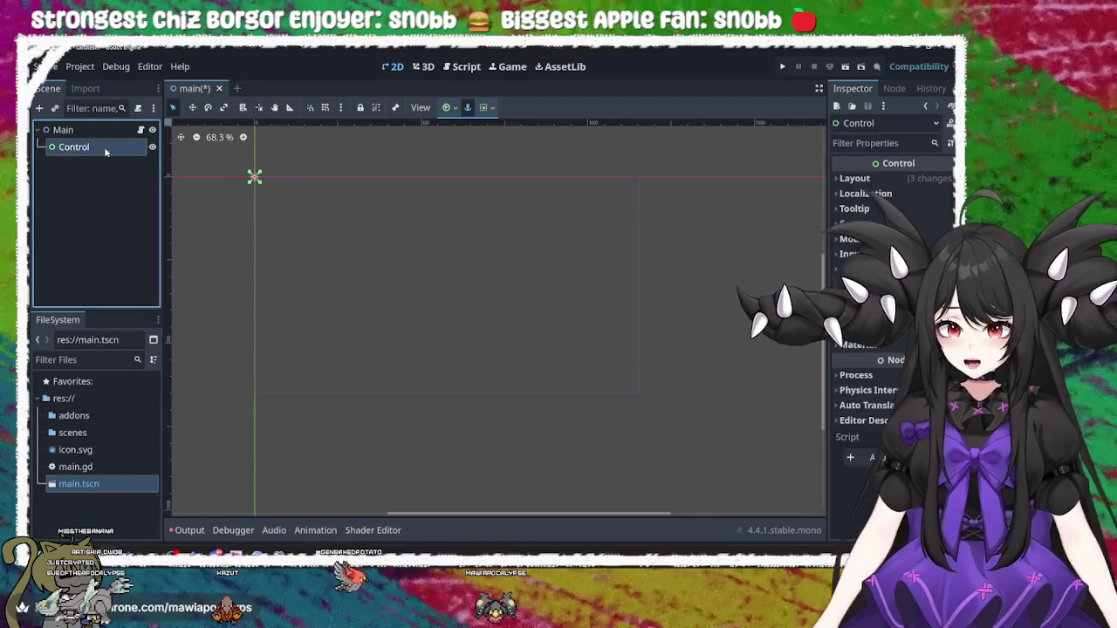
pyautogui.click(491, 108)
pyautogui.click(558, 168)
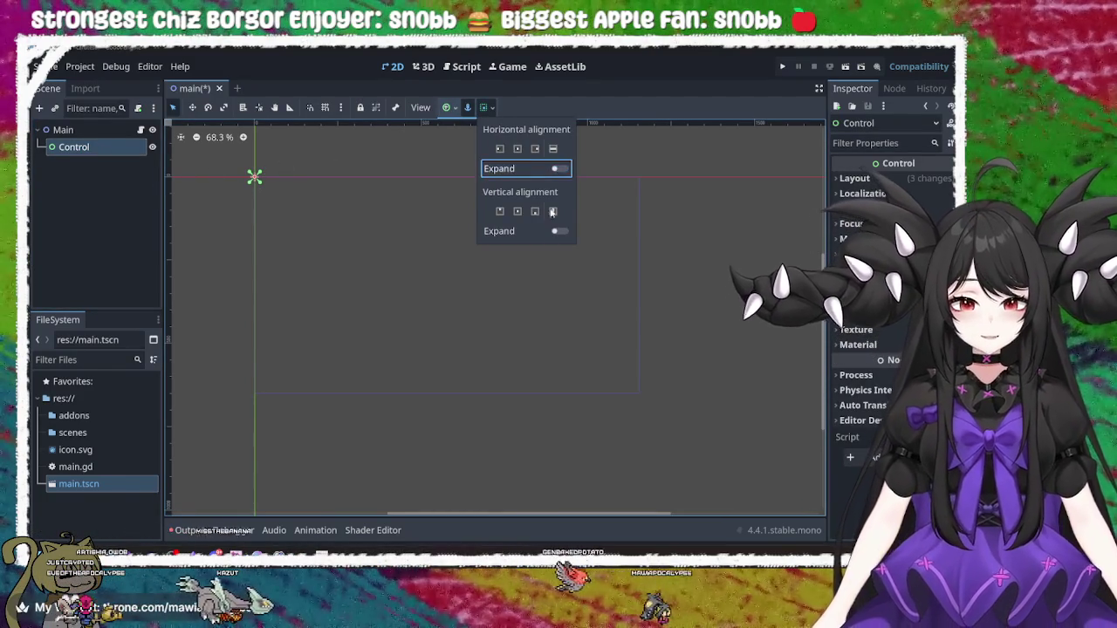
pyautogui.click(556, 232)
pyautogui.click(558, 232)
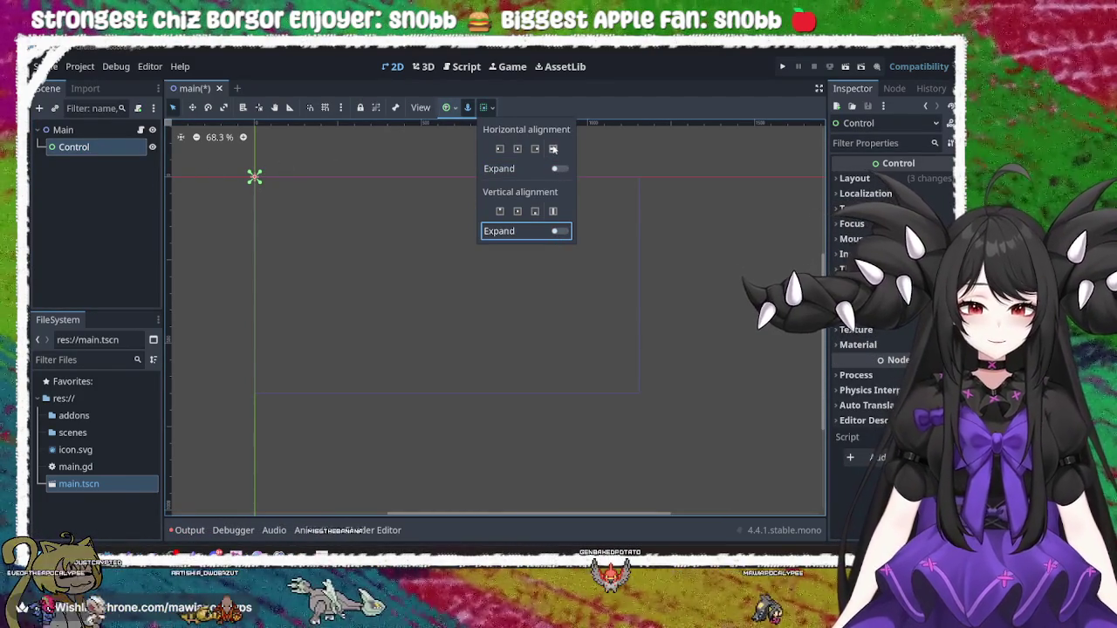
pyautogui.click(552, 211)
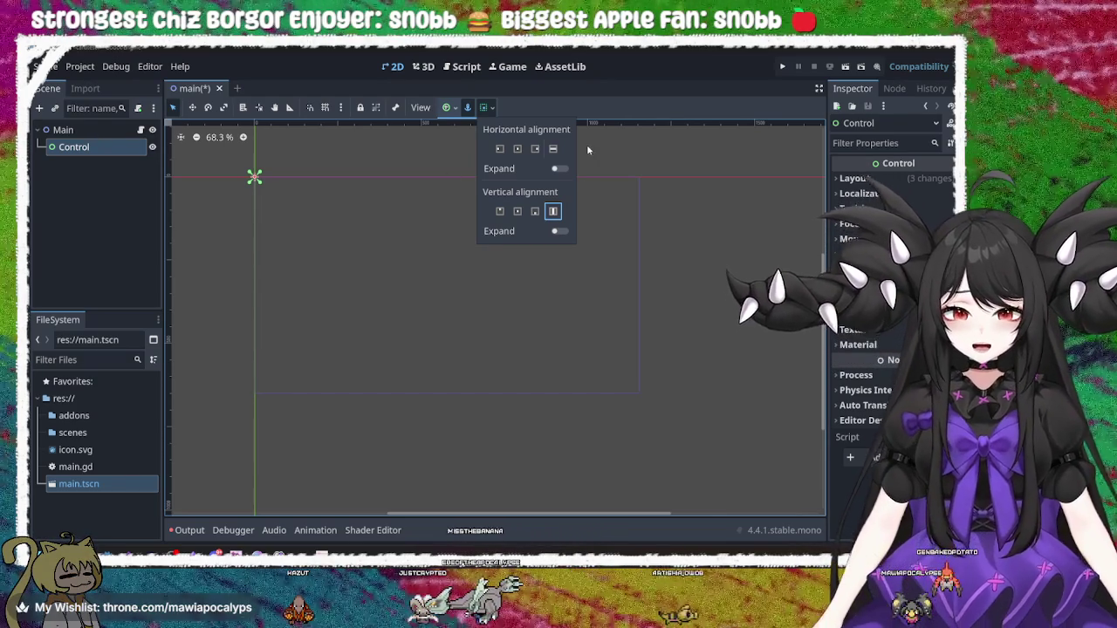
pyautogui.click(520, 106)
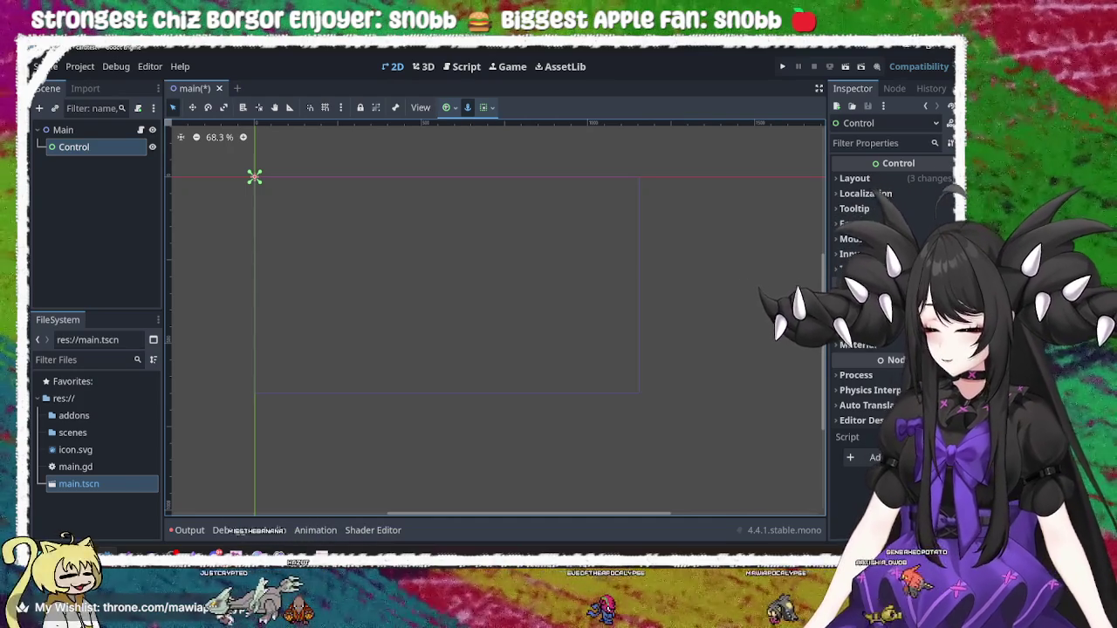
pyautogui.hotkey('alt', 'Tab')
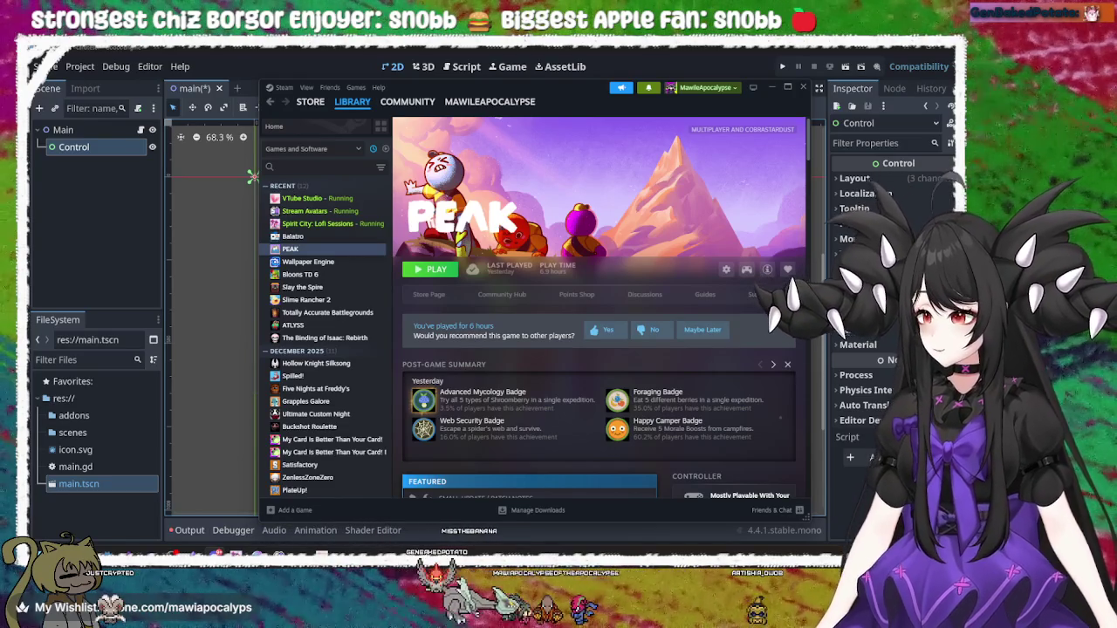
# Minimize the Steam library window and clear the Godot node selection
pyautogui.click(771, 87)
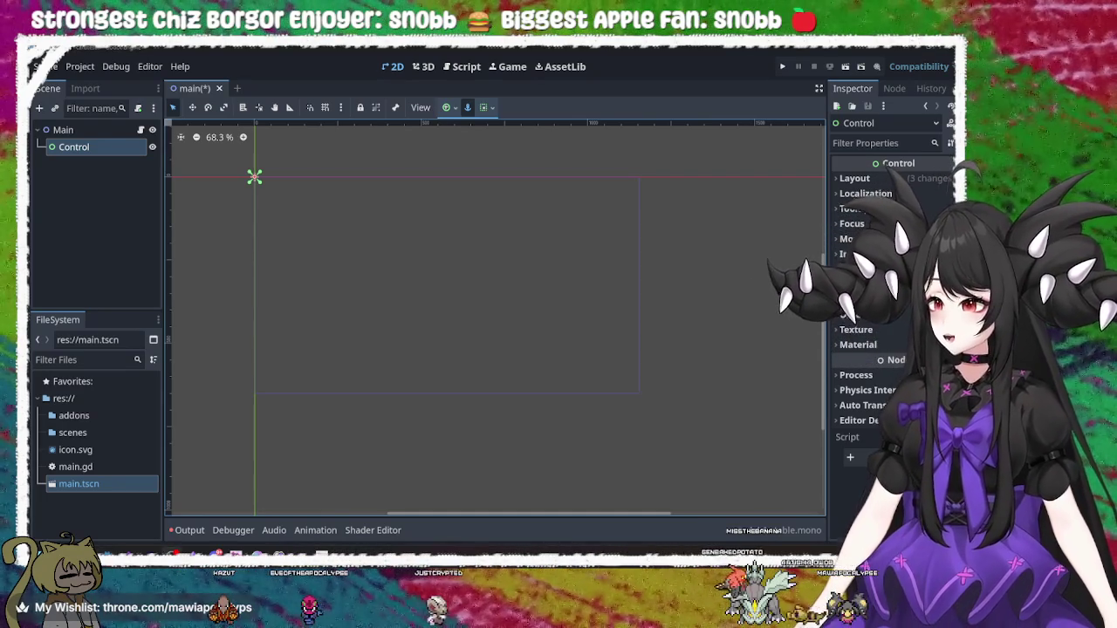
pyautogui.click(565, 234)
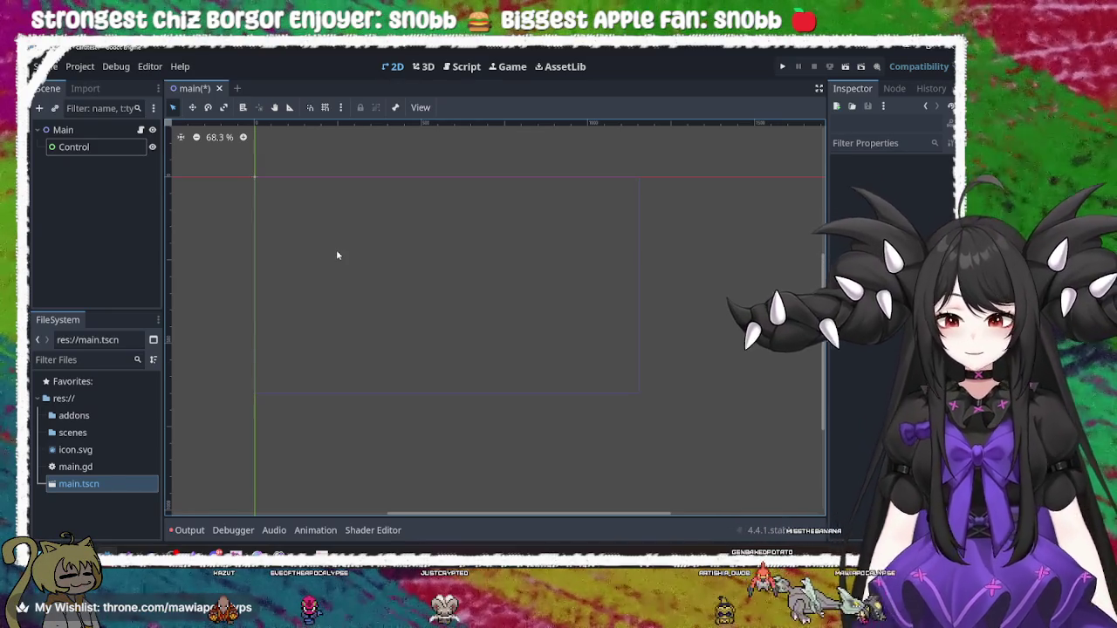
# Save main.tscn with Ctrl+S and reselect the Control node
pyautogui.rightClick(104, 128)
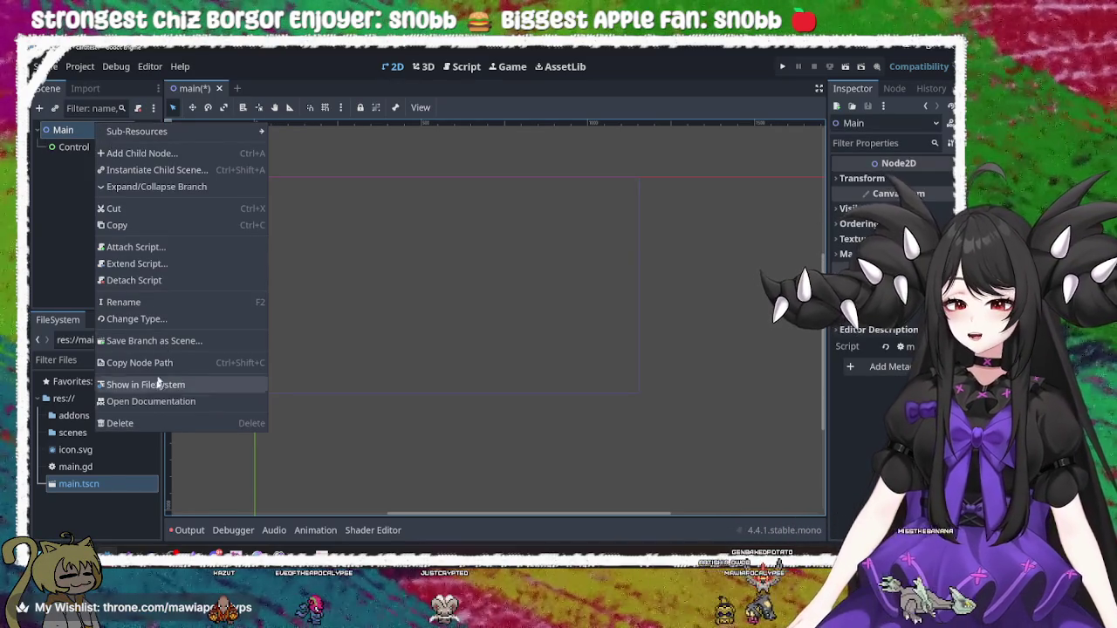
pyautogui.click(83, 170)
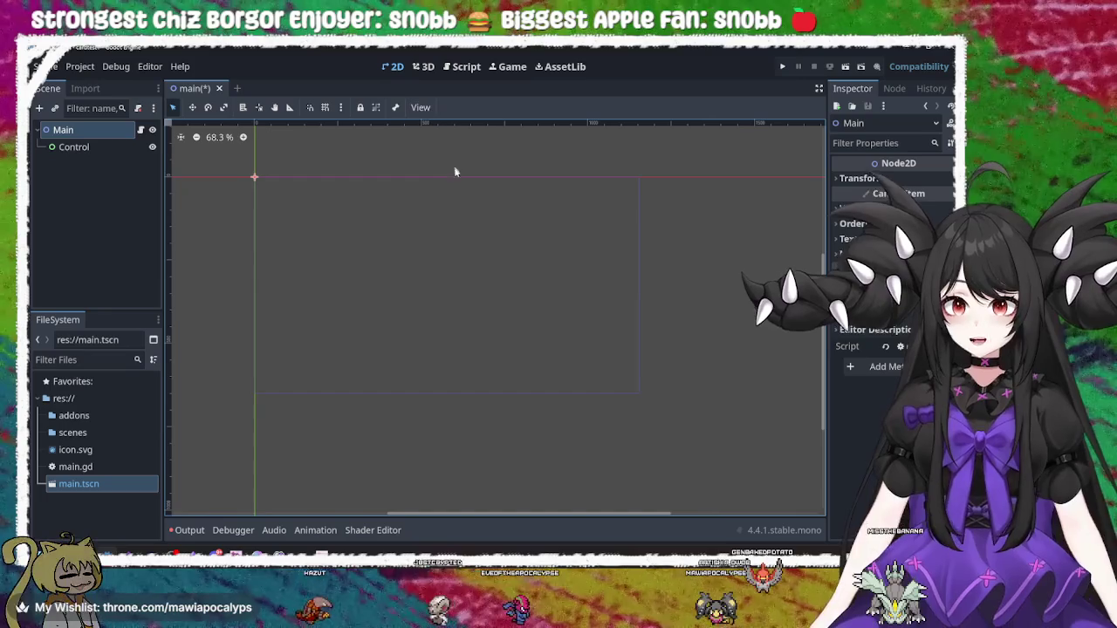
pyautogui.hotkey('ctrl', 's')
pyautogui.click(342, 246)
pyautogui.click(102, 150)
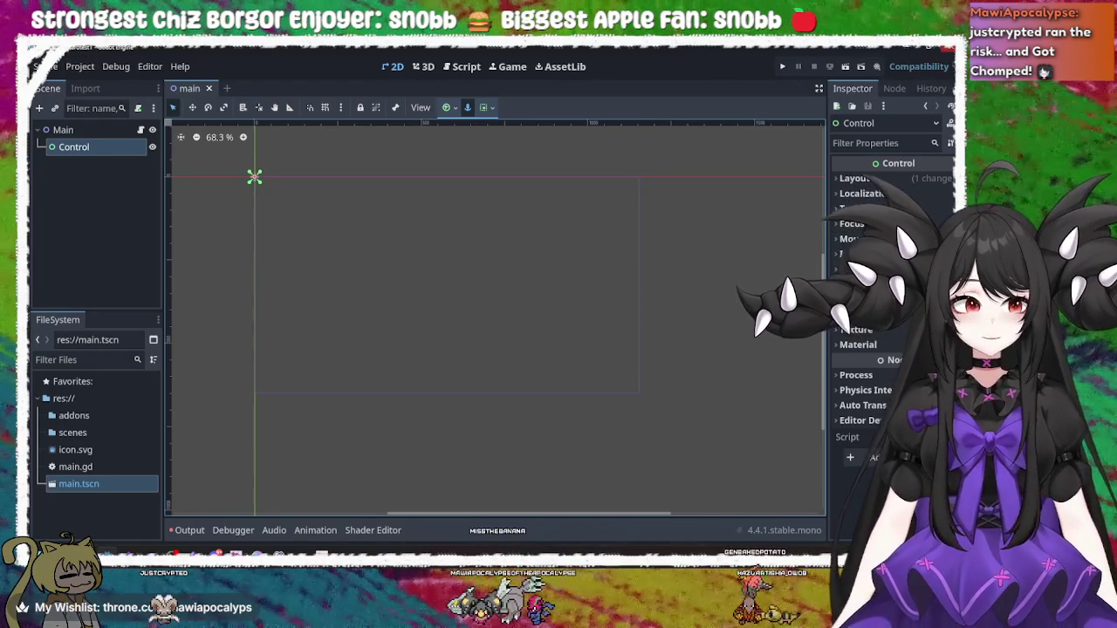
pyautogui.press('F5')
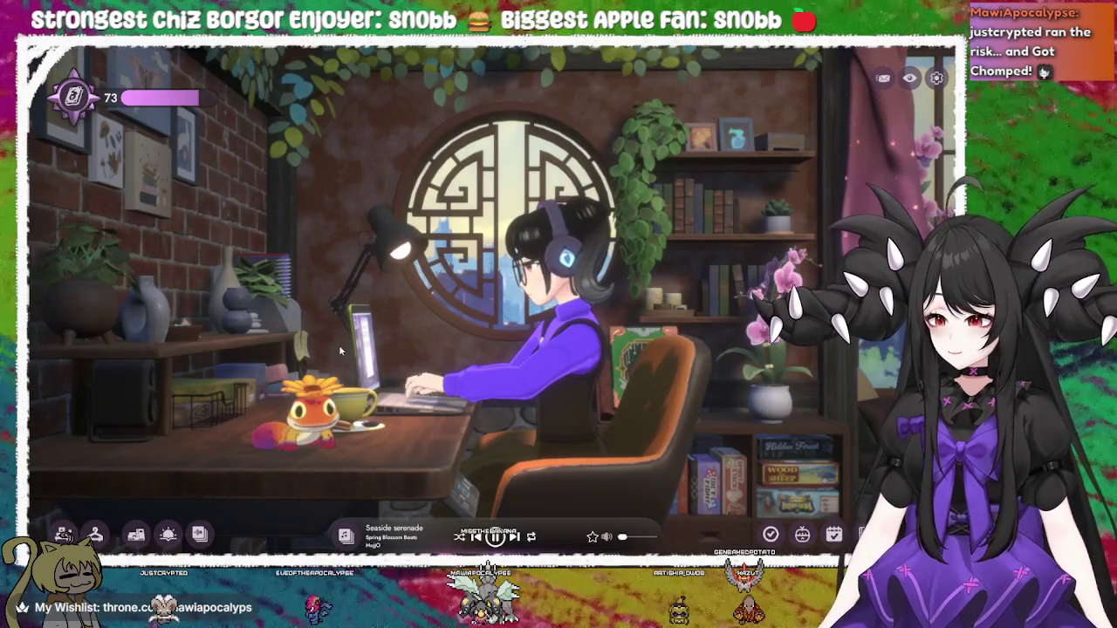
# Launch Godot from the Start menu and open the tutorial1 project
pyautogui.press('super')
pyautogui.click(219, 307)
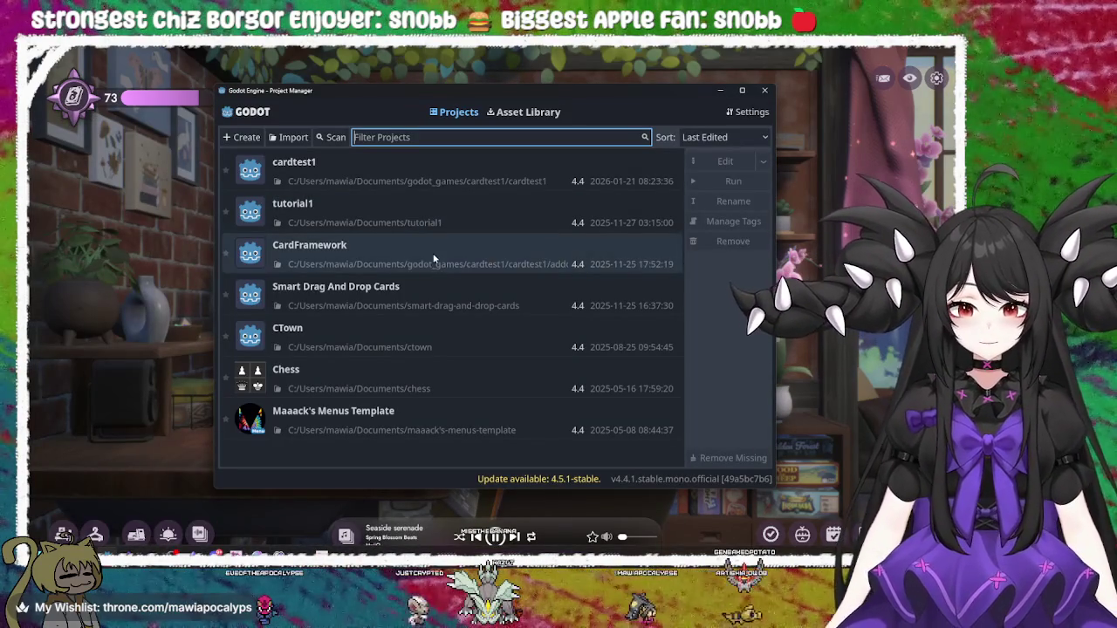
pyautogui.doubleClick(341, 206)
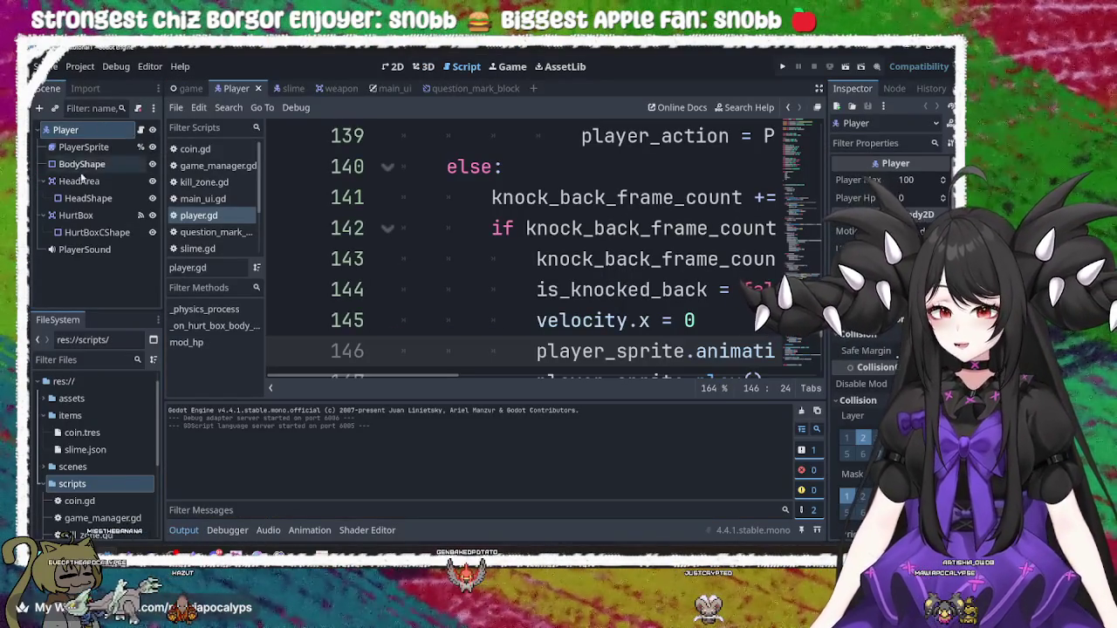
# Find game.tscn in the FileSystem dock and open the Game scene
pyautogui.scroll(-3, 106, 481)
pyautogui.scroll(-2, 106, 481)
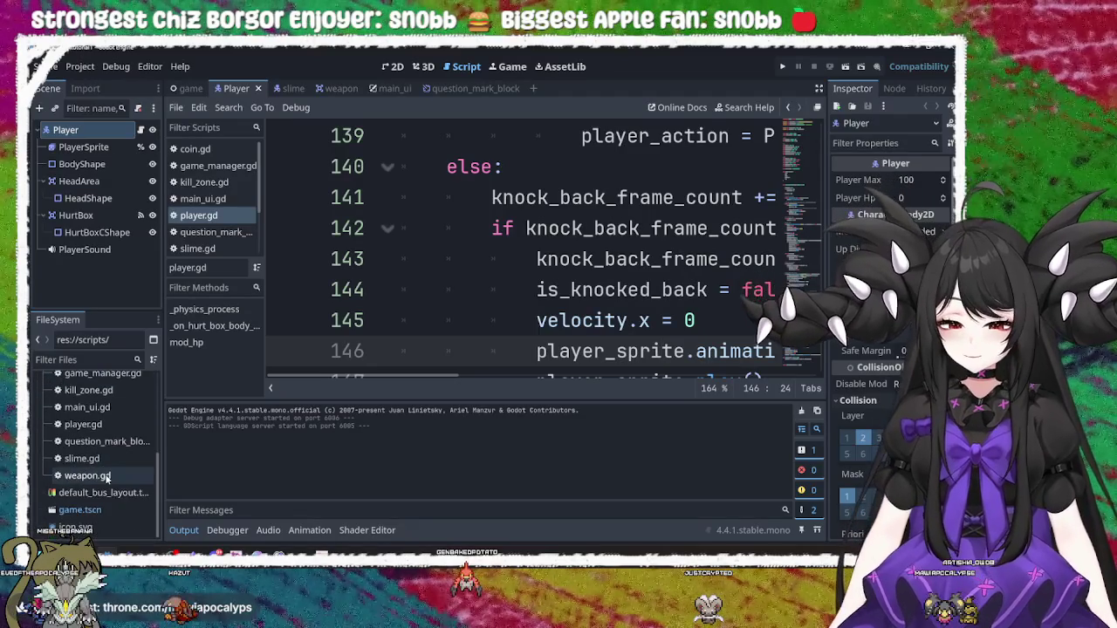
pyautogui.click(80, 509)
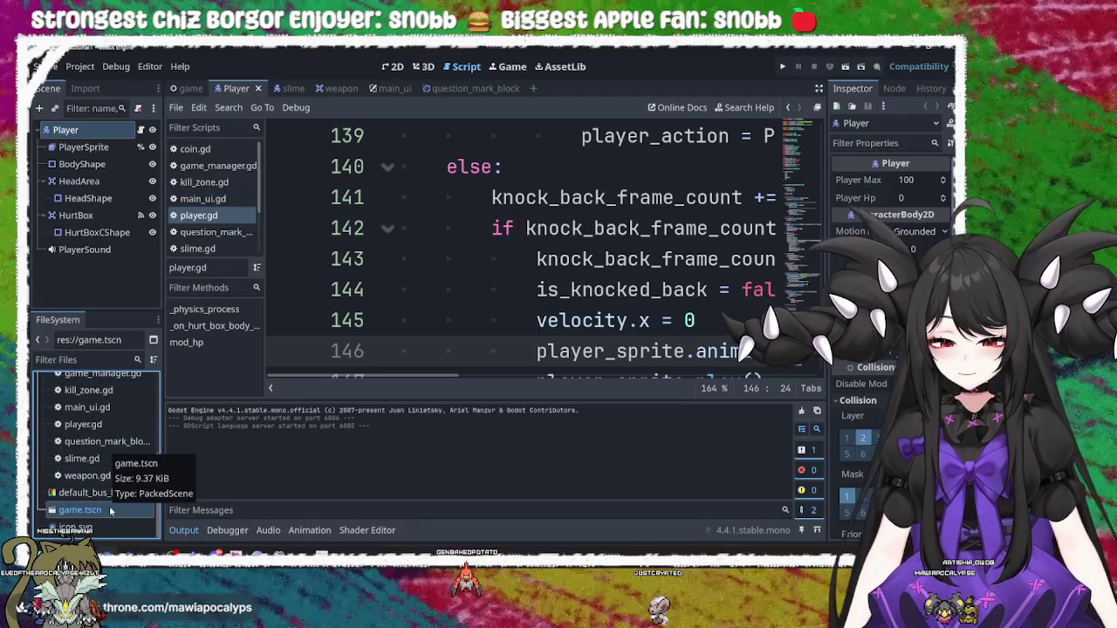
pyautogui.scroll(5, 104, 471)
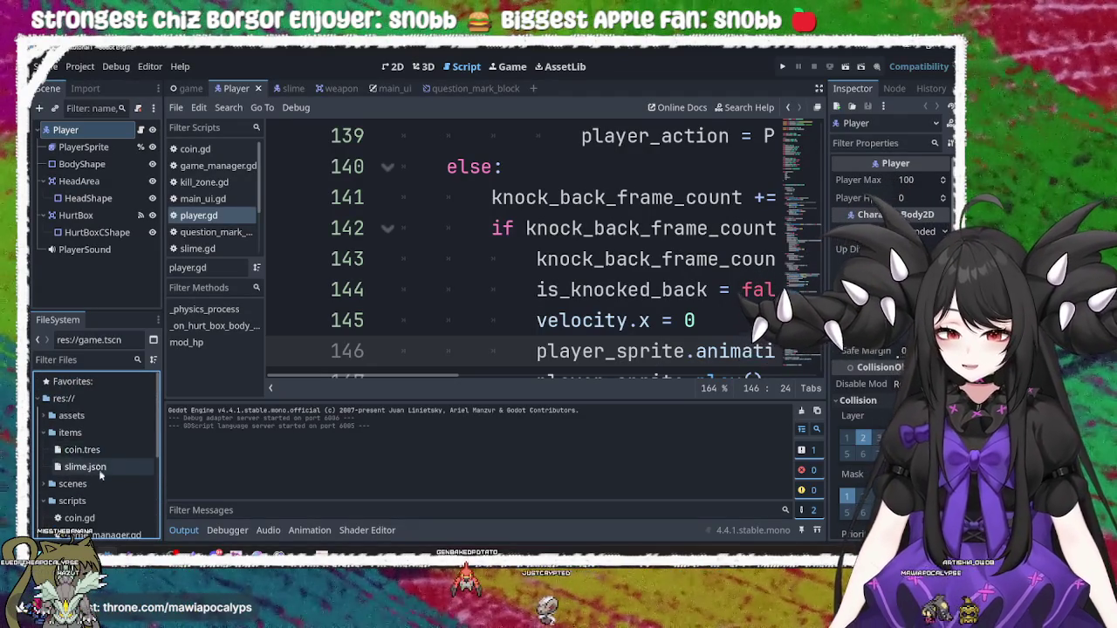
pyautogui.scroll(-5, 102, 479)
pyautogui.doubleClick(101, 515)
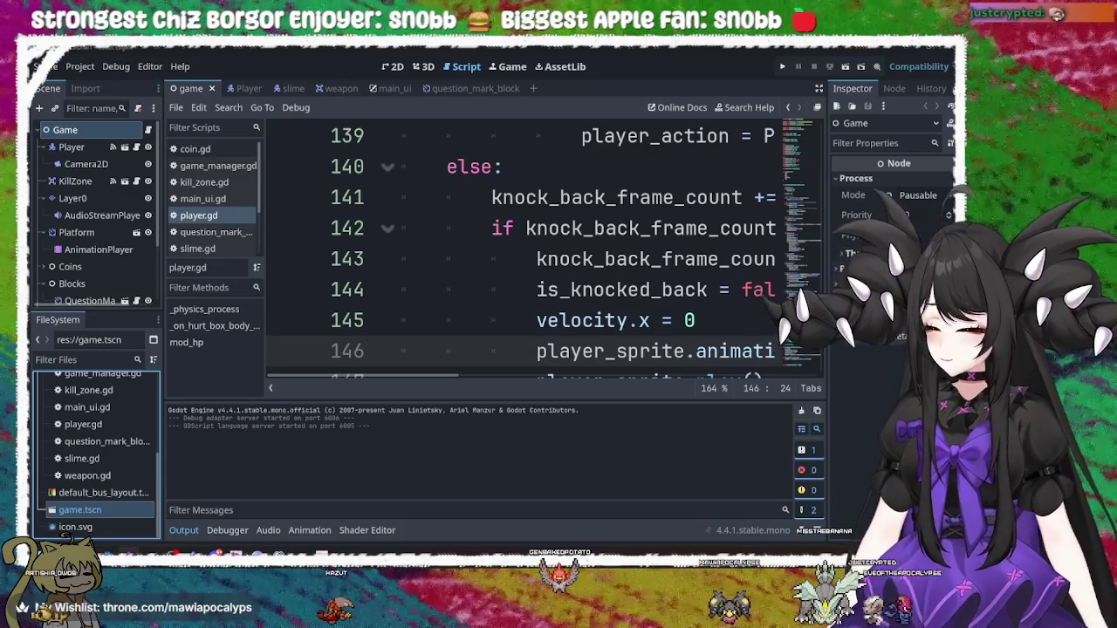
# Change the Editor Settings code font size from 24 to 20 and close the settings window
pyautogui.click(498, 309)
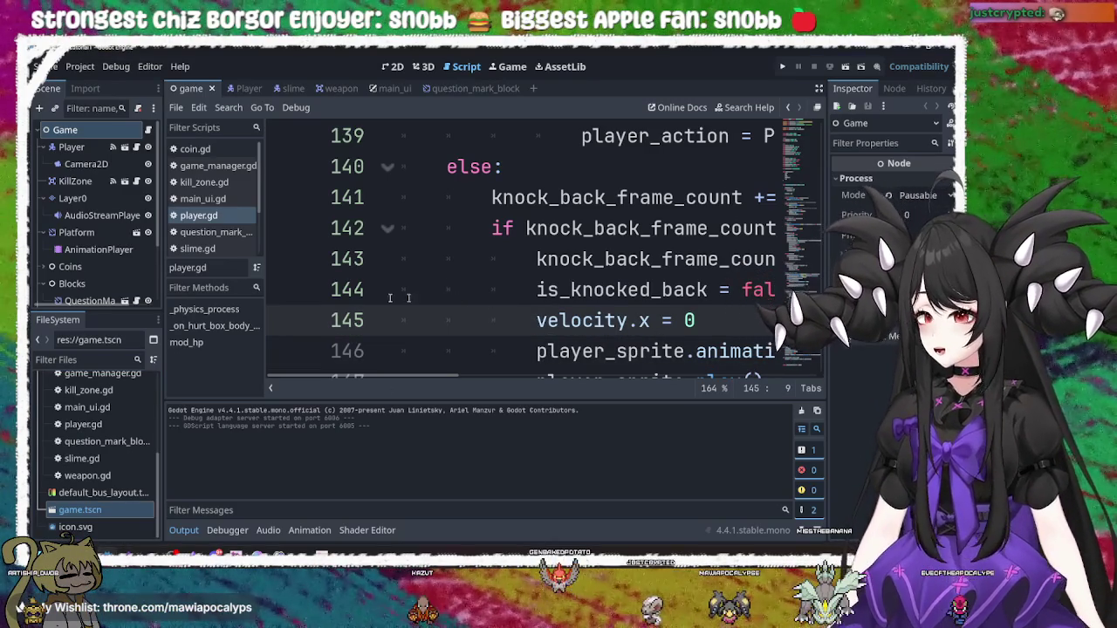
pyautogui.scroll(-3, 593, 267)
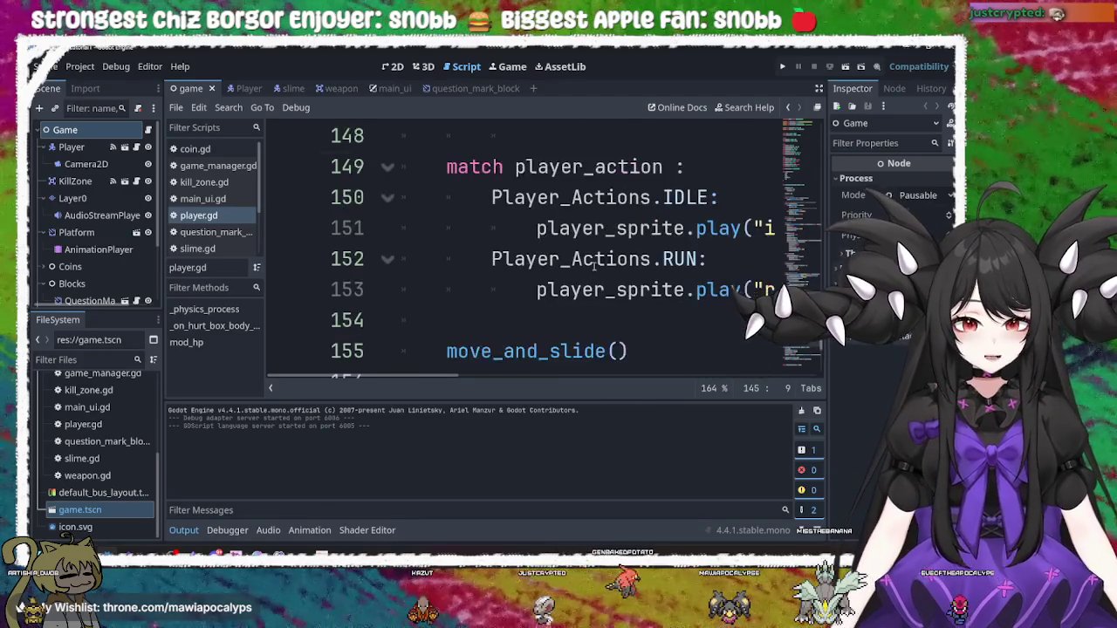
pyautogui.scroll(4, 593, 266)
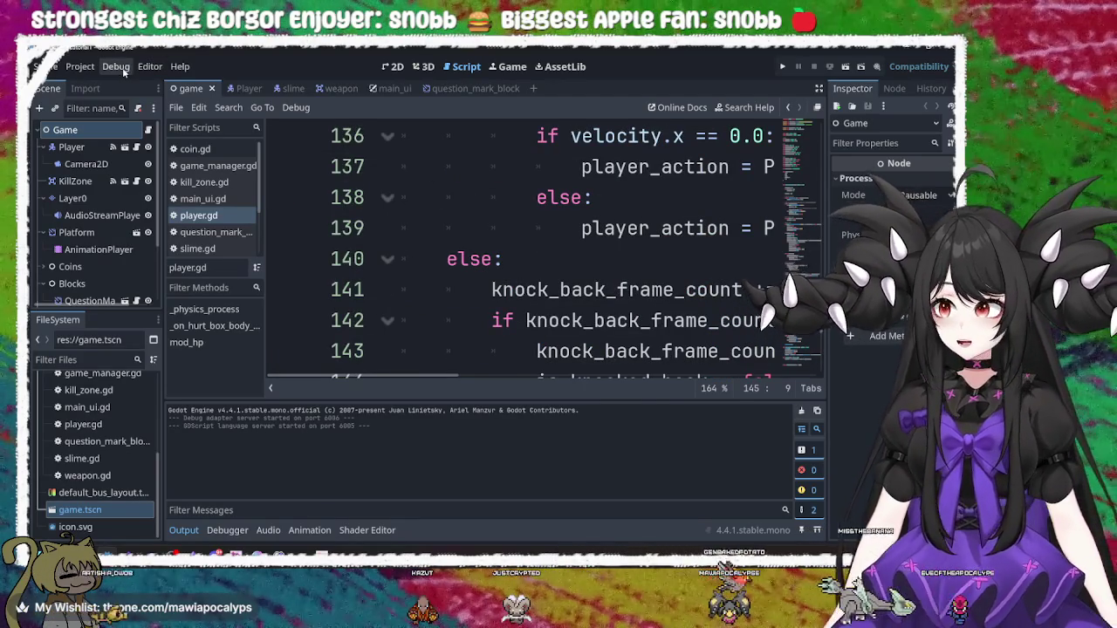
pyautogui.click(116, 66)
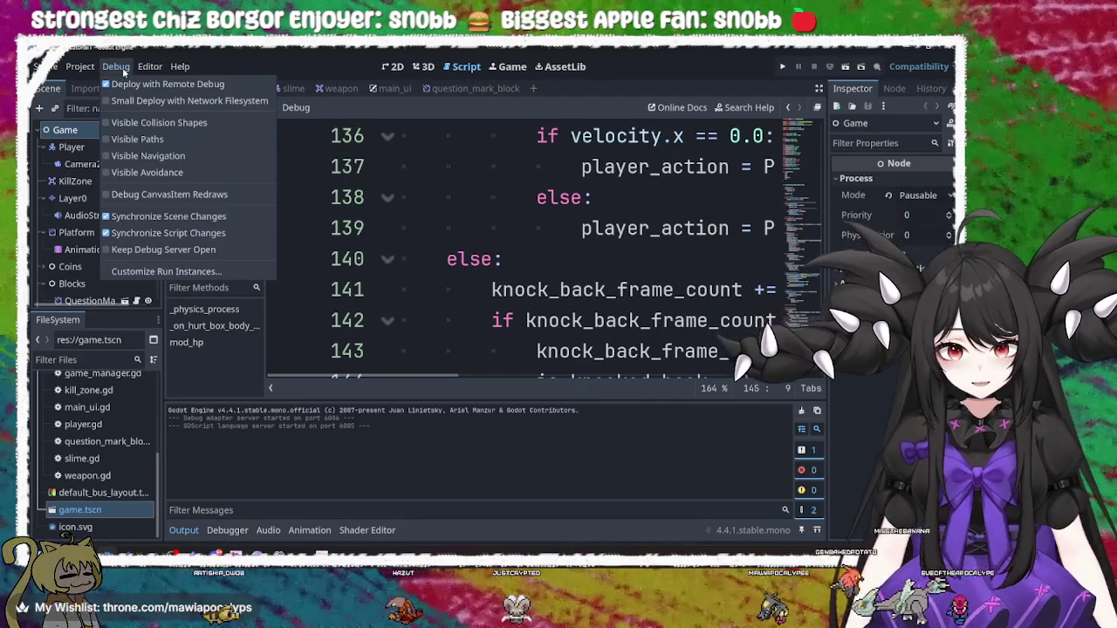
pyautogui.click(160, 85)
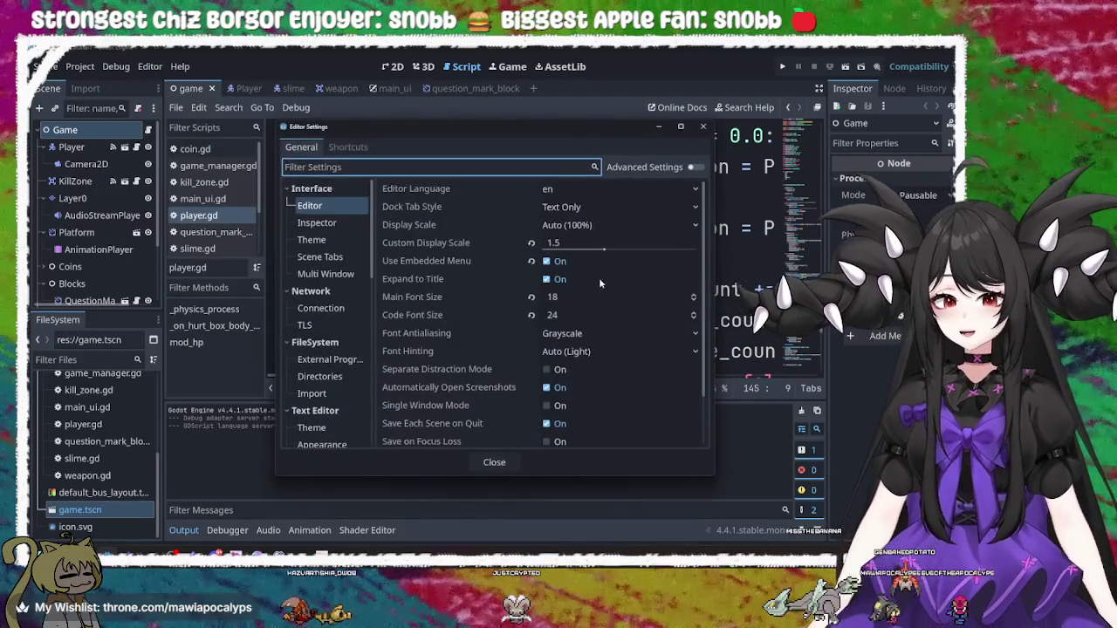
pyautogui.click(569, 314)
pyautogui.write('20')
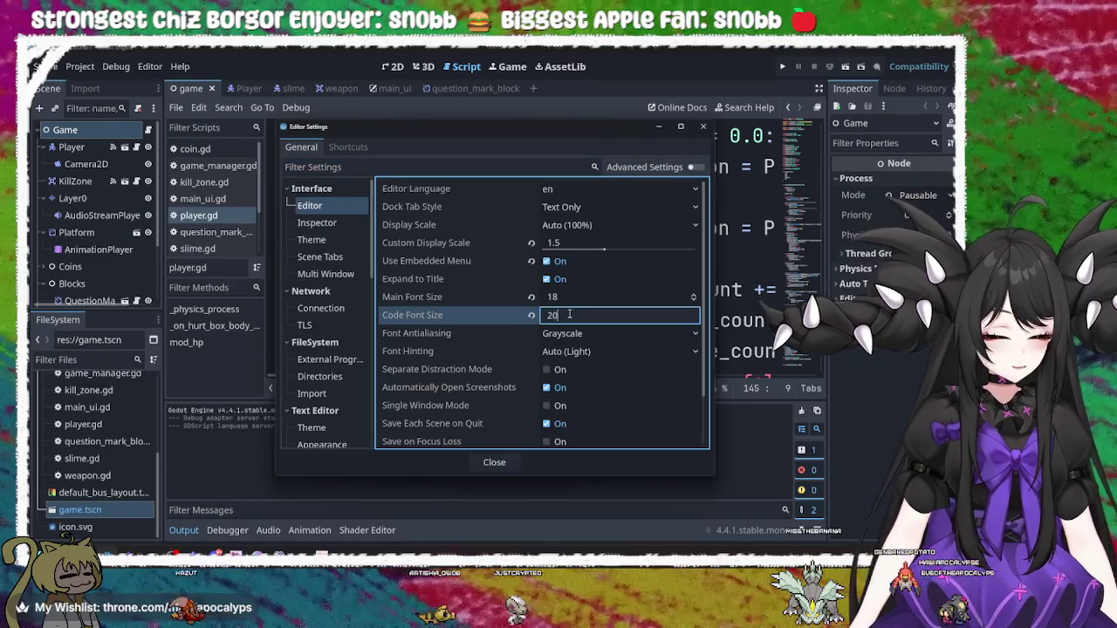
pyautogui.press('Return')
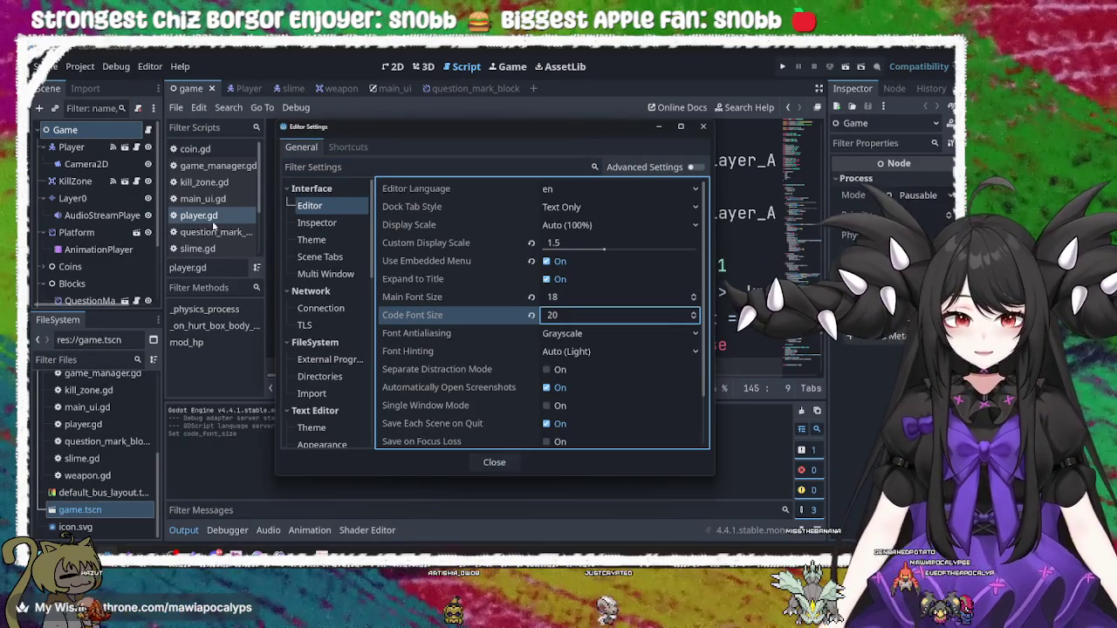
pyautogui.click(505, 461)
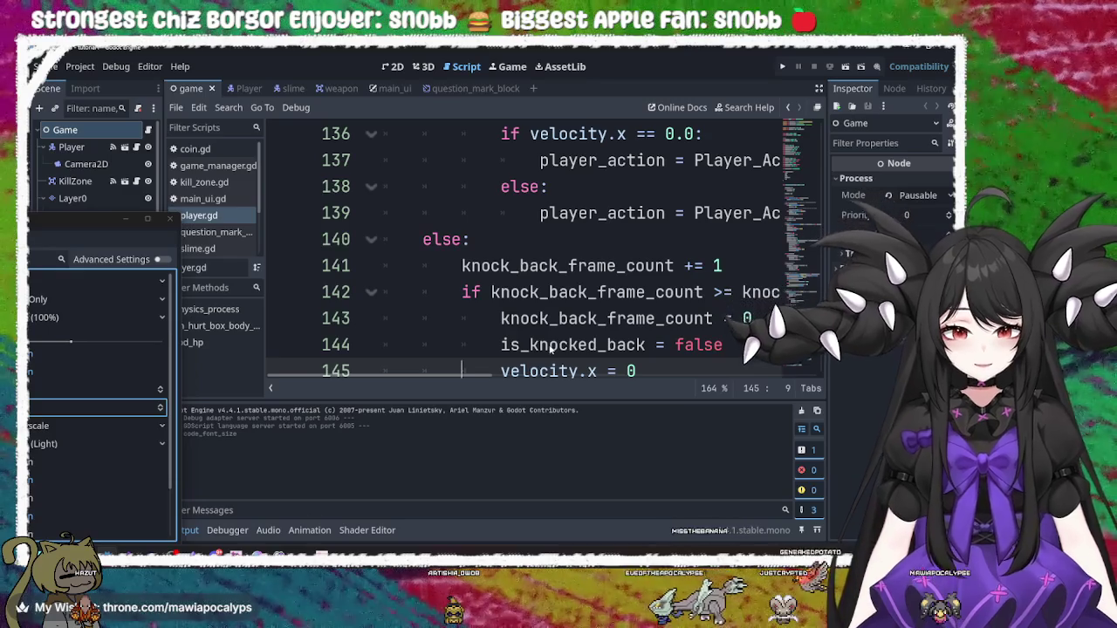
pyautogui.moveTo(98, 218)
pyautogui.mouseDown()
pyautogui.moveTo(637, 97)
pyautogui.moveTo(604, 92)
pyautogui.mouseUp()
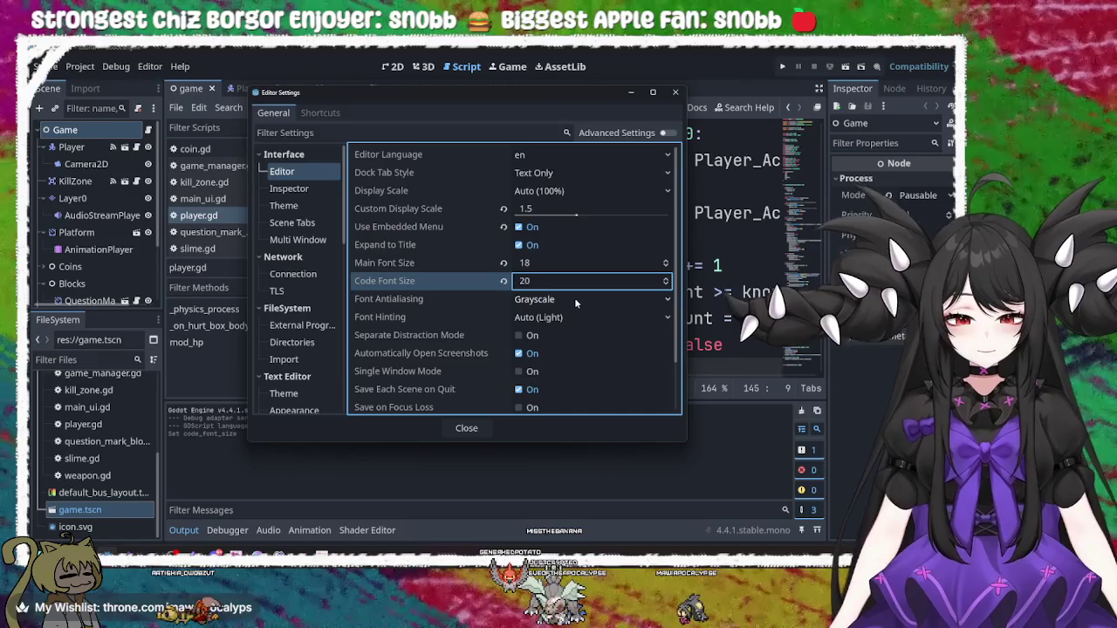
pyautogui.click(469, 428)
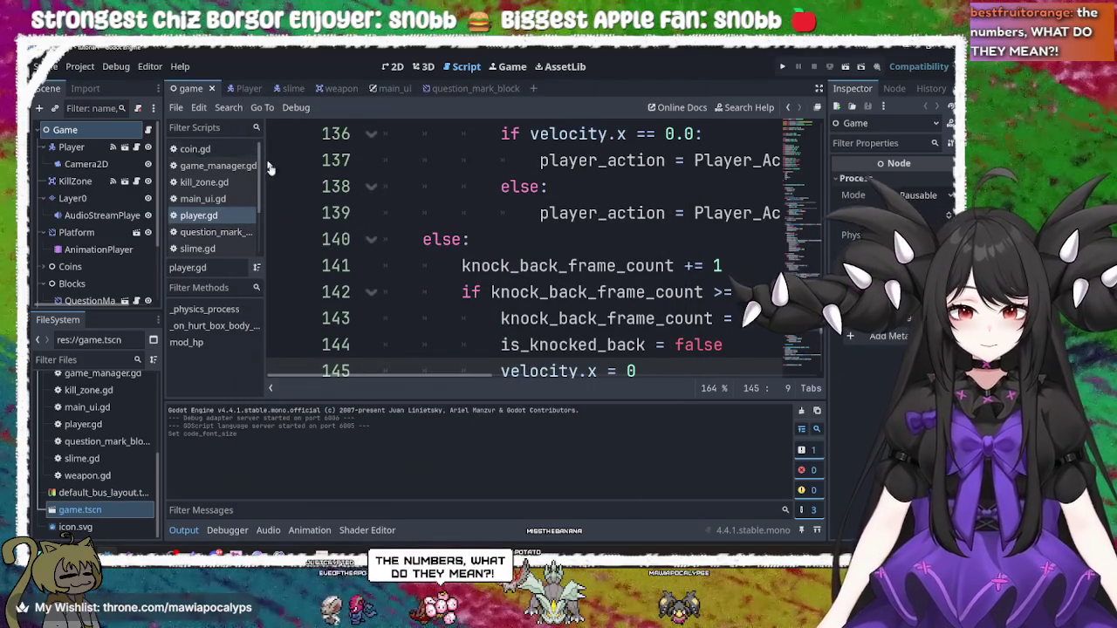
# Select knock_back_frame_count and then all of line 141 in player.gd, then show the File menu
pyautogui.click(332, 263)
pyautogui.rightClick(325, 208)
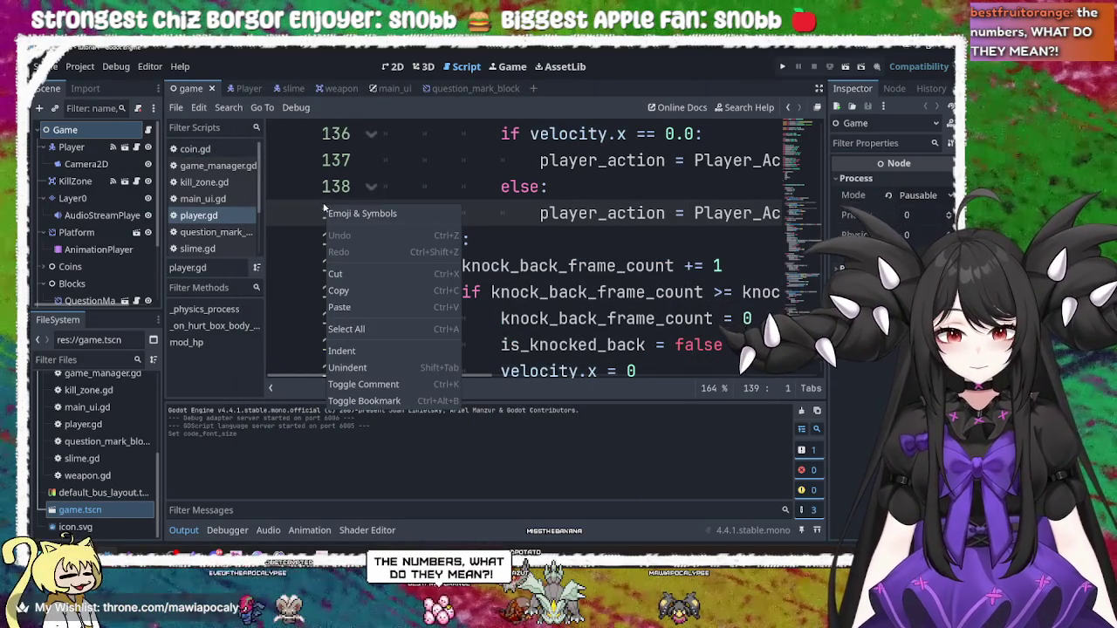
pyautogui.click(297, 305)
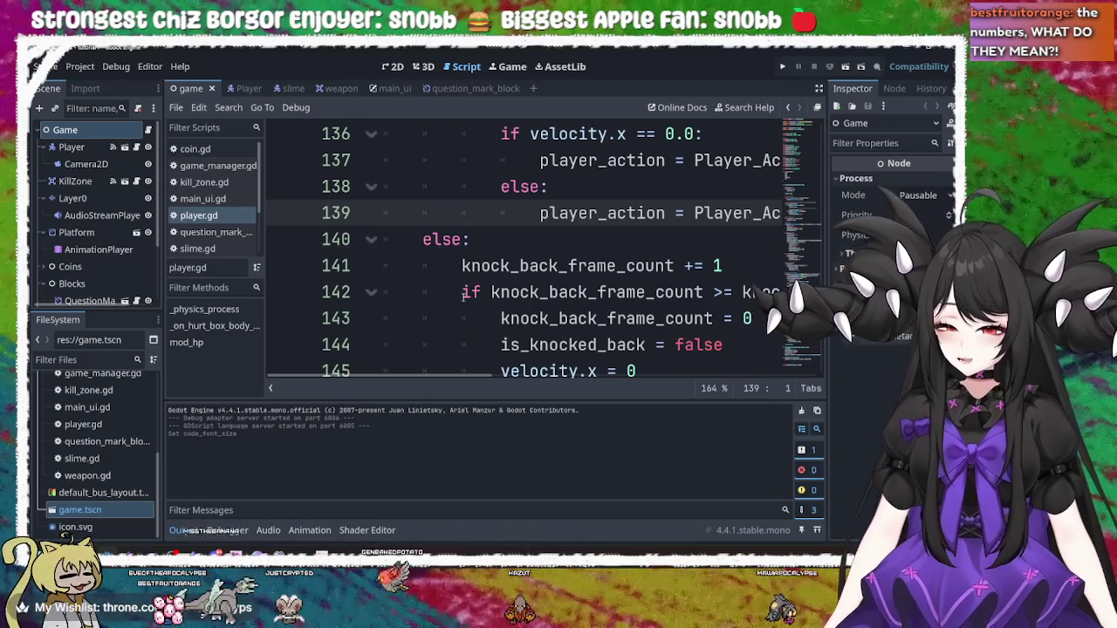
pyautogui.doubleClick(543, 265)
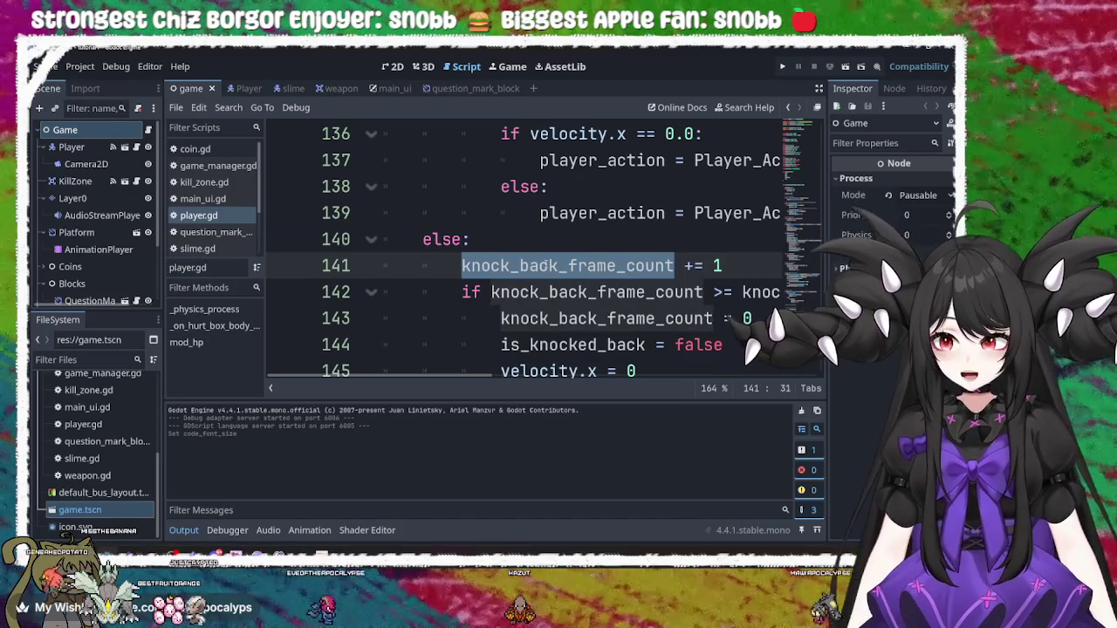
pyautogui.click(547, 265)
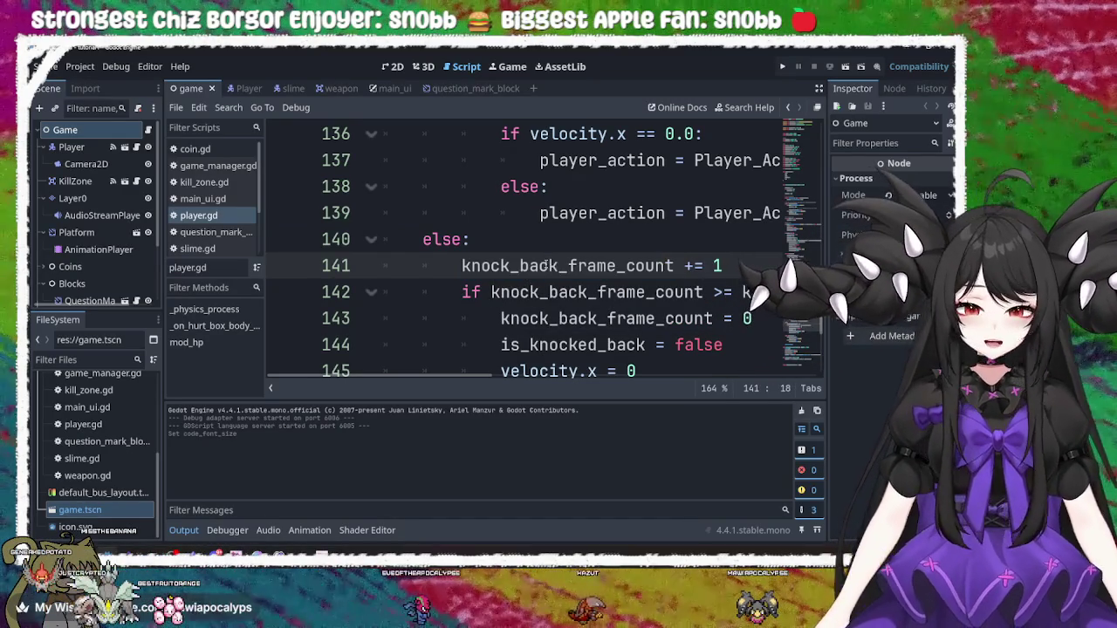
pyautogui.doubleClick(547, 265)
pyautogui.tripleClick(547, 265)
pyautogui.click(547, 265)
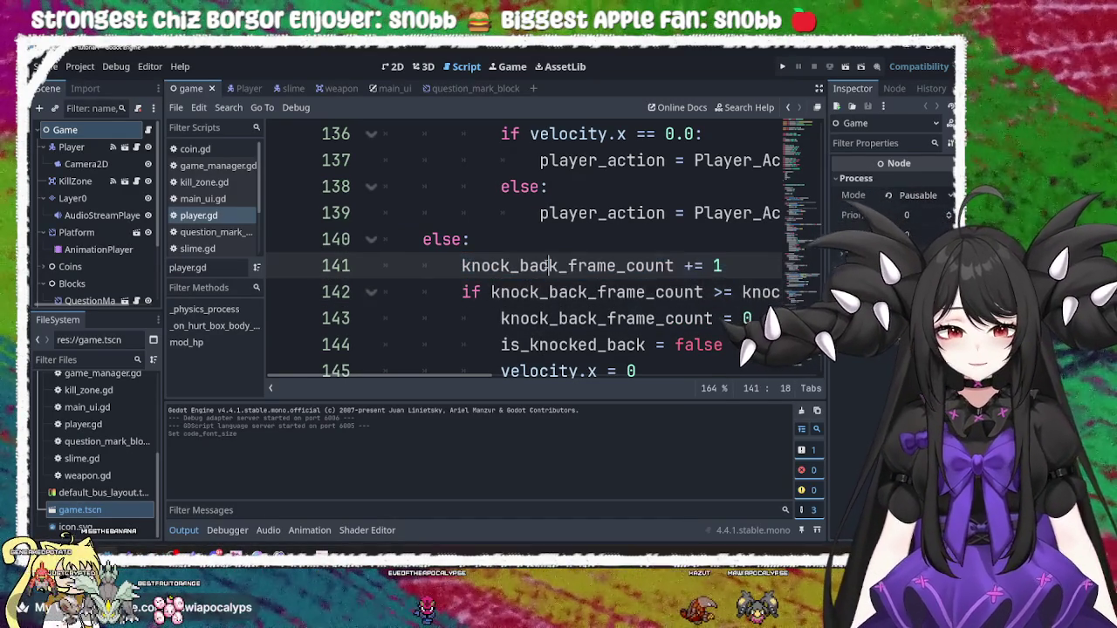
pyautogui.doubleClick(547, 266)
pyautogui.tripleClick(547, 266)
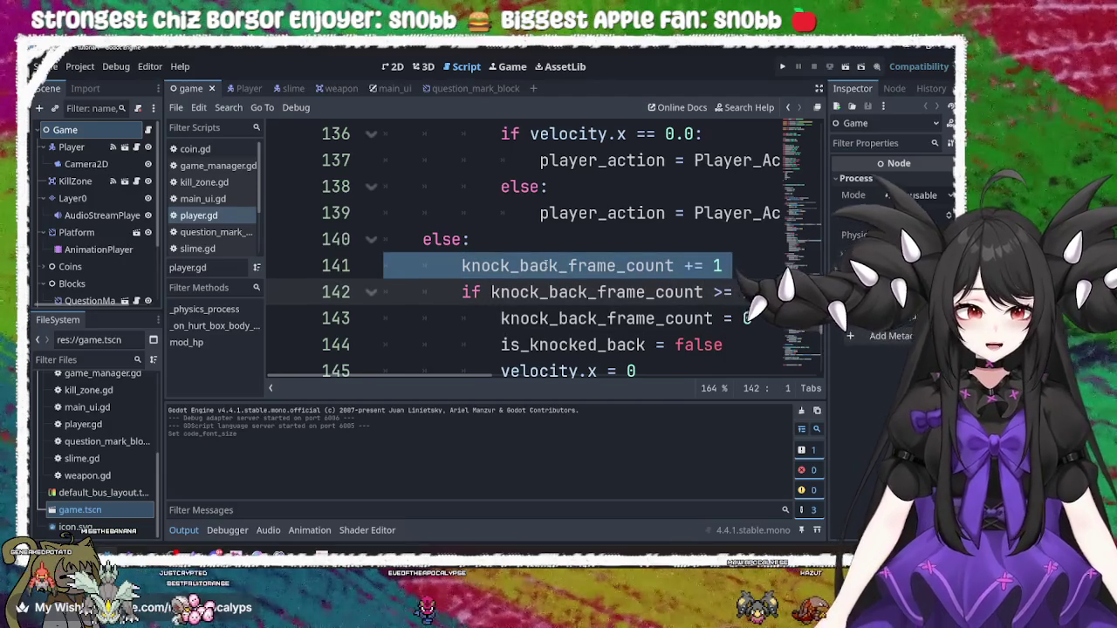
pyautogui.click(547, 265)
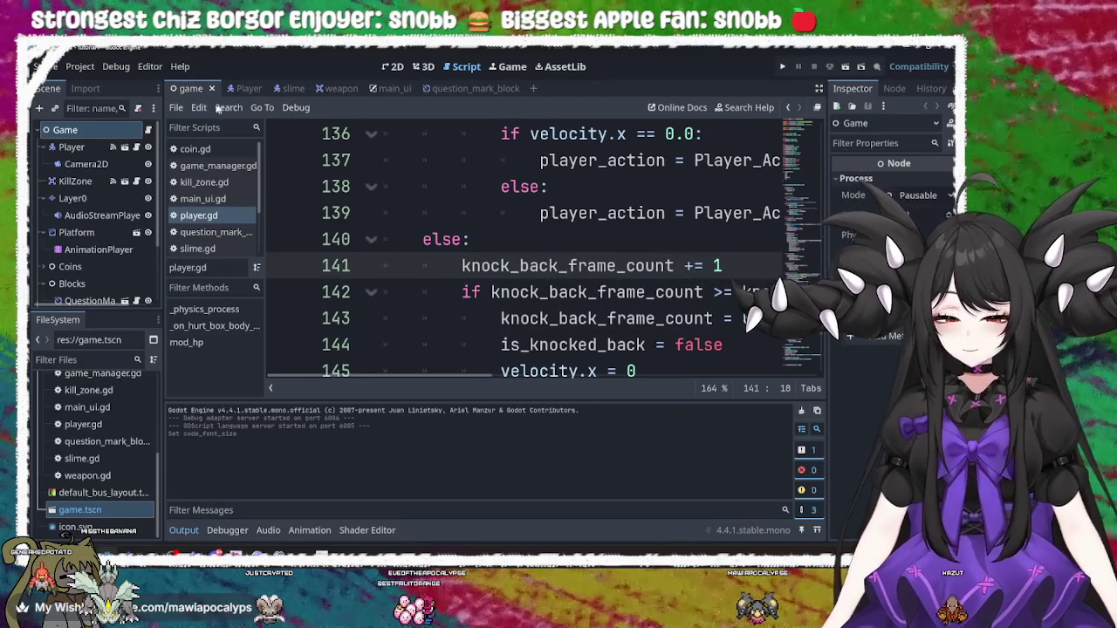
pyautogui.click(177, 108)
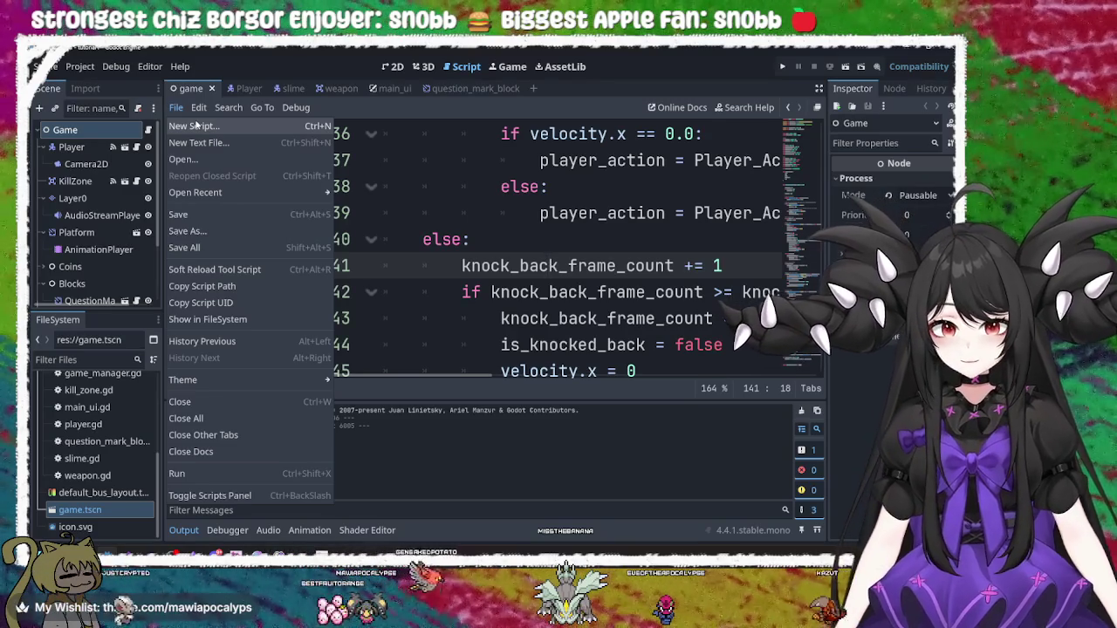
# Browse the Edit menu and its submenus, then close it
pyautogui.moveTo(203, 107)
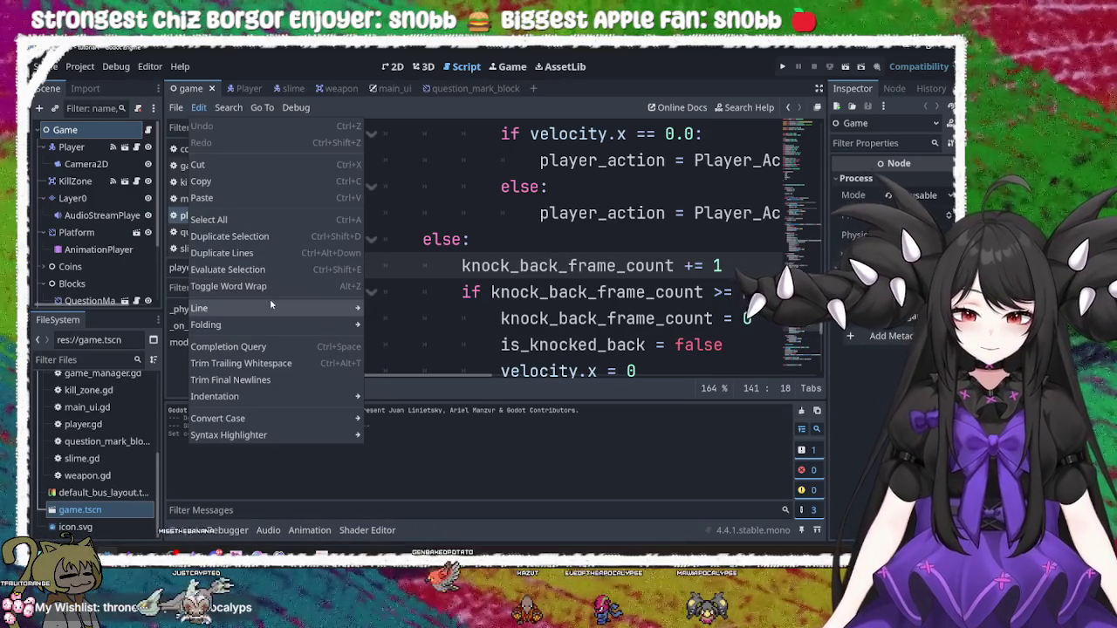
pyautogui.moveTo(271, 302)
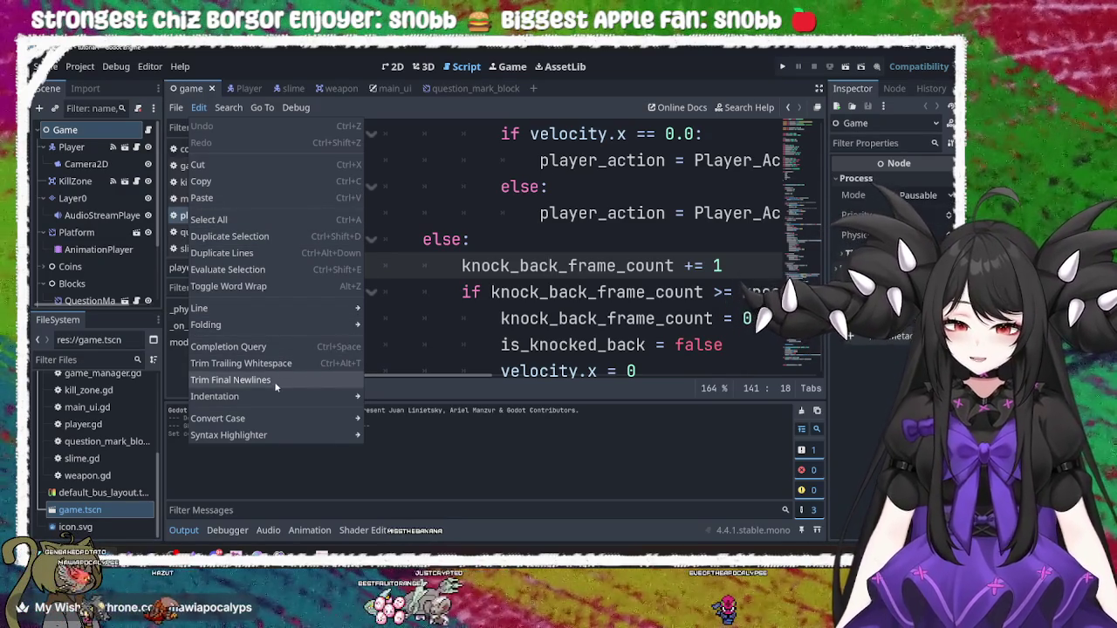
pyautogui.moveTo(283, 396)
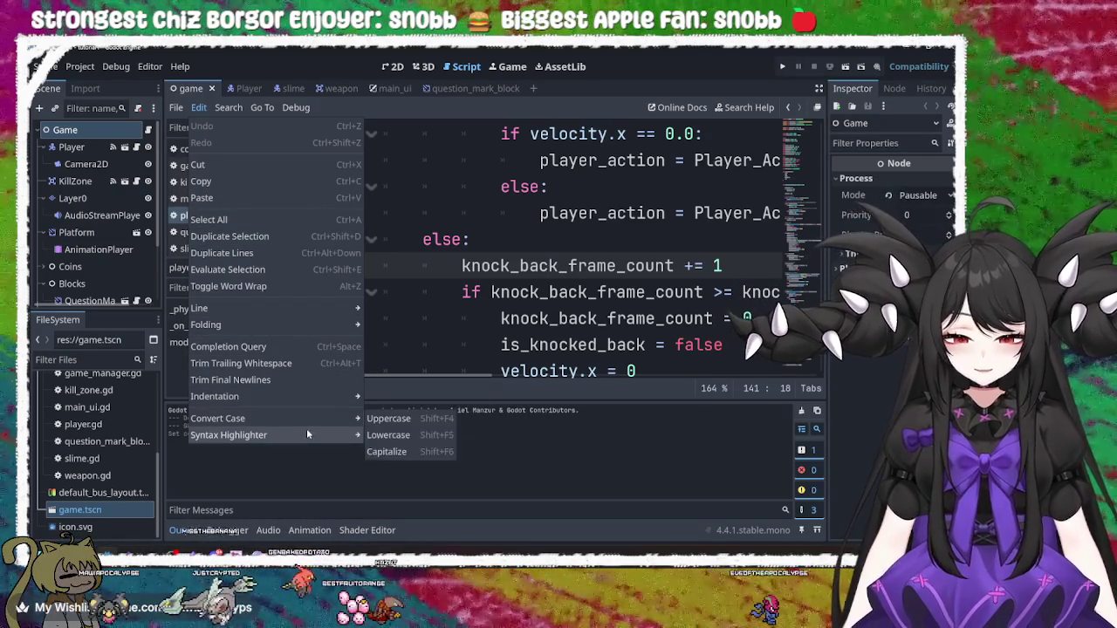
pyautogui.moveTo(309, 424)
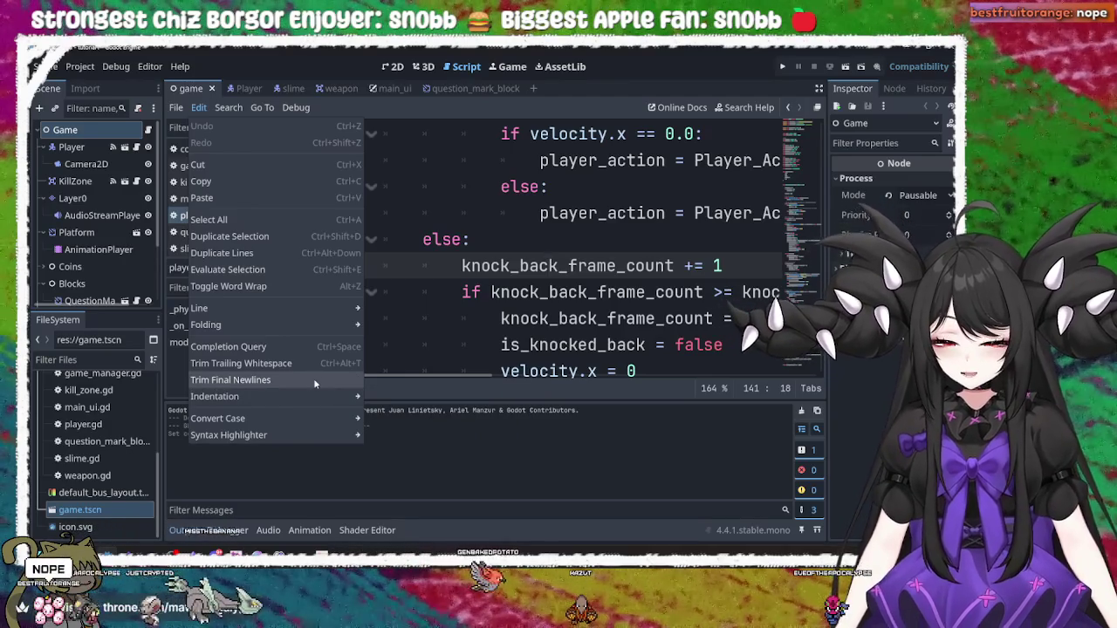
pyautogui.moveTo(333, 311)
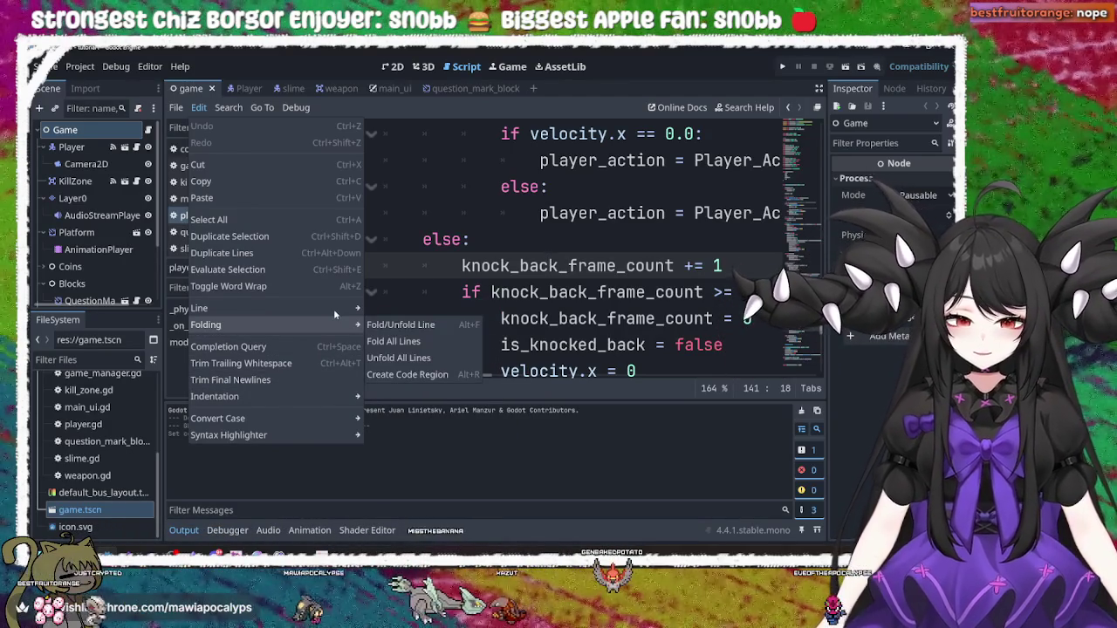
pyautogui.click(206, 107)
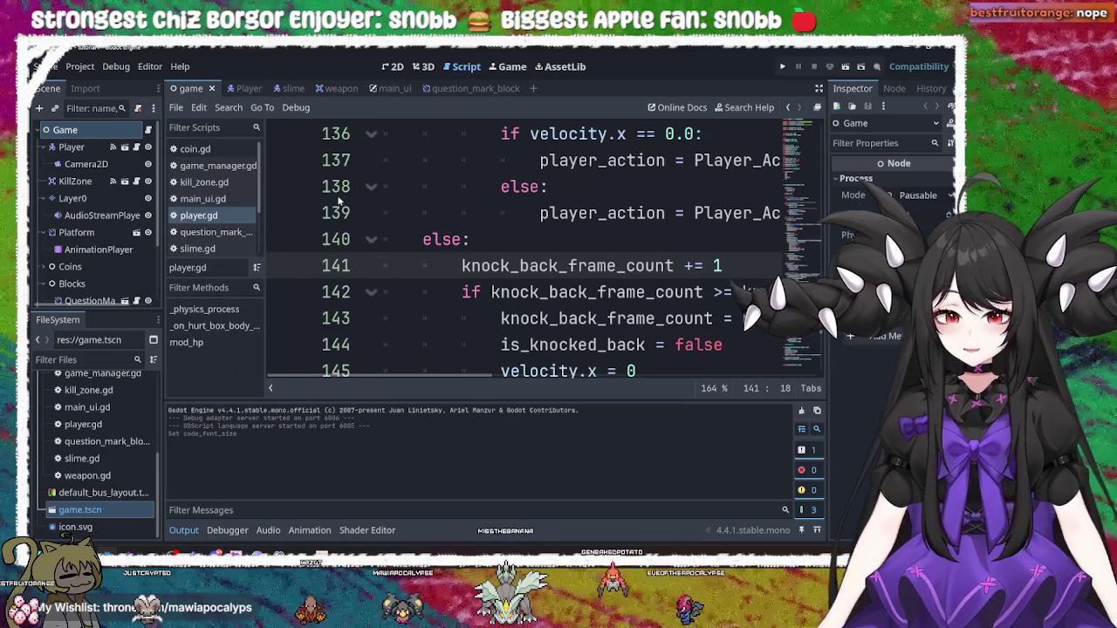
# Select line 138, then look through the Debug and Scene menus
pyautogui.click(318, 189)
pyautogui.scroll(-4, 340, 225)
pyautogui.scroll(5, 341, 225)
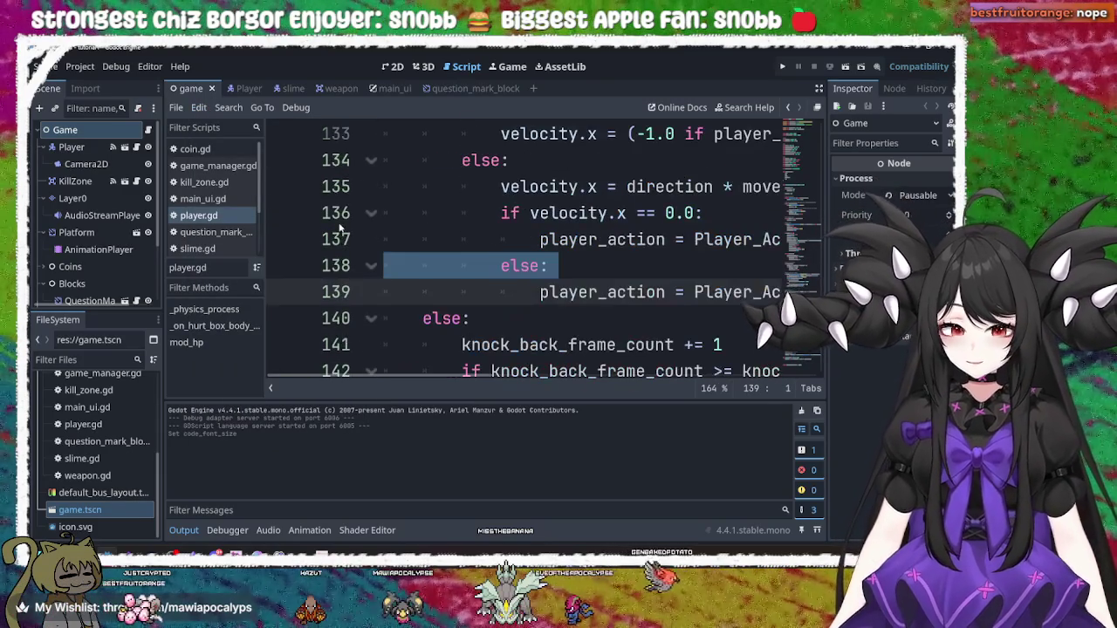
pyautogui.click(116, 67)
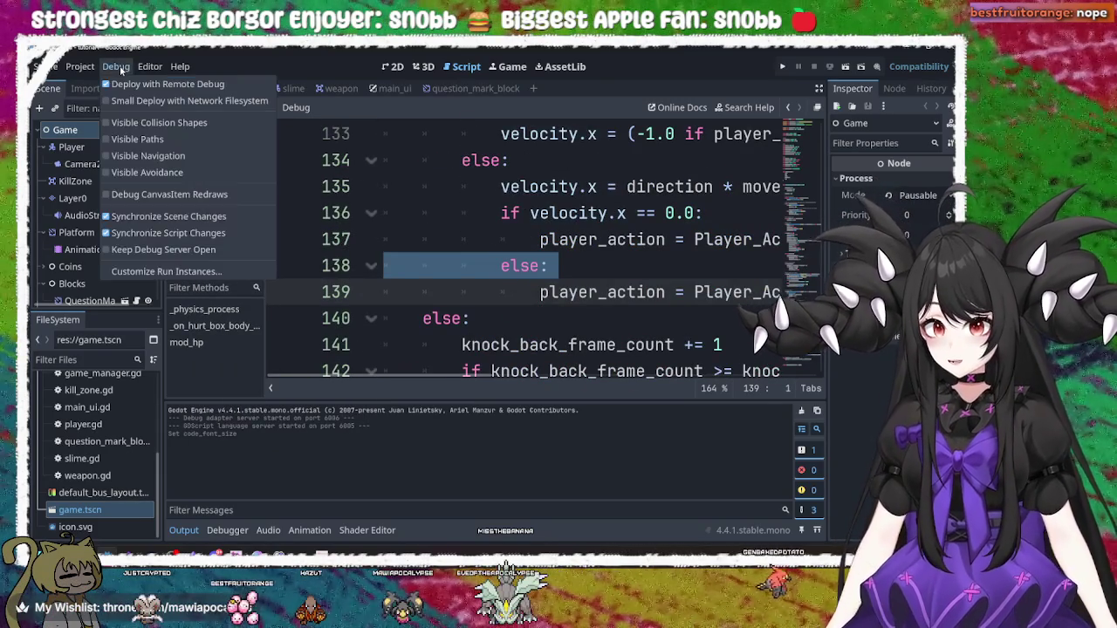
pyautogui.moveTo(45, 66)
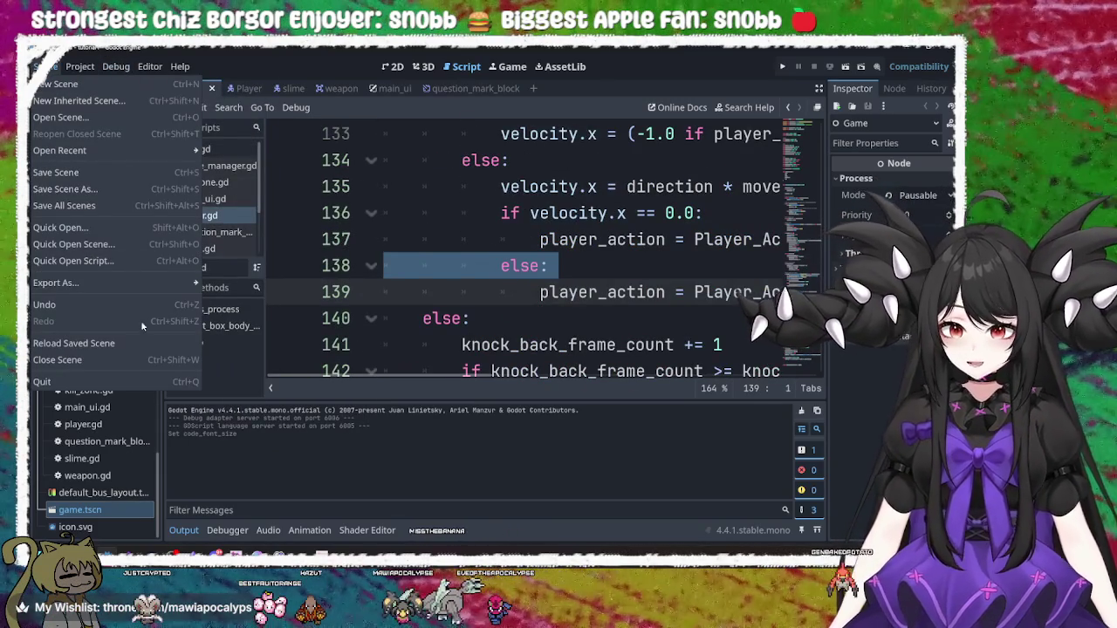
pyautogui.moveTo(142, 284)
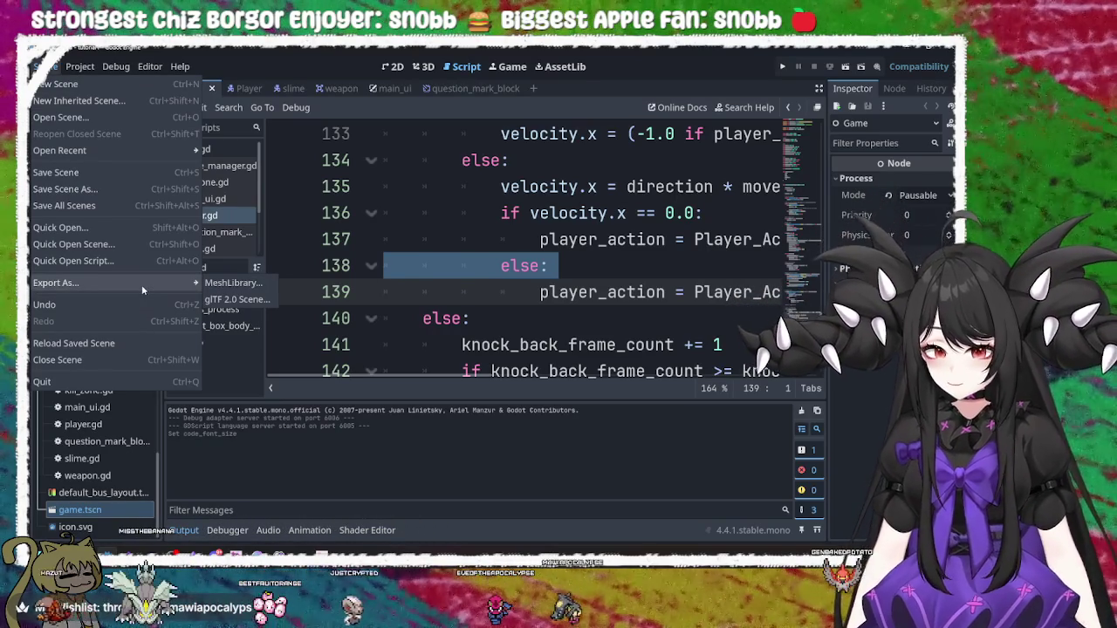
pyautogui.moveTo(82, 69)
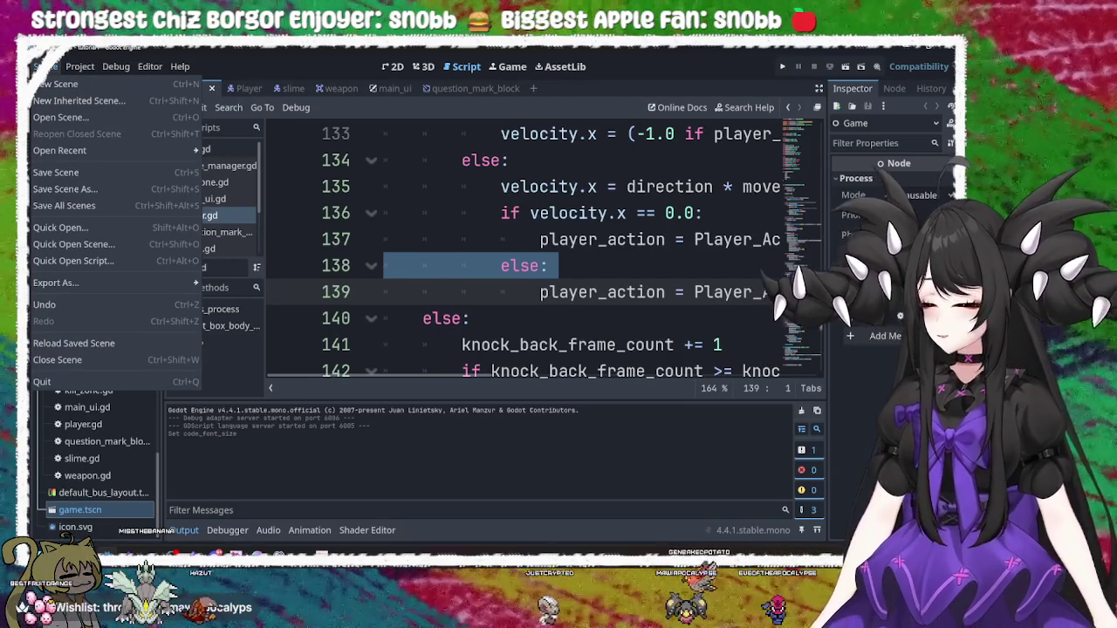
pyautogui.press('Escape')
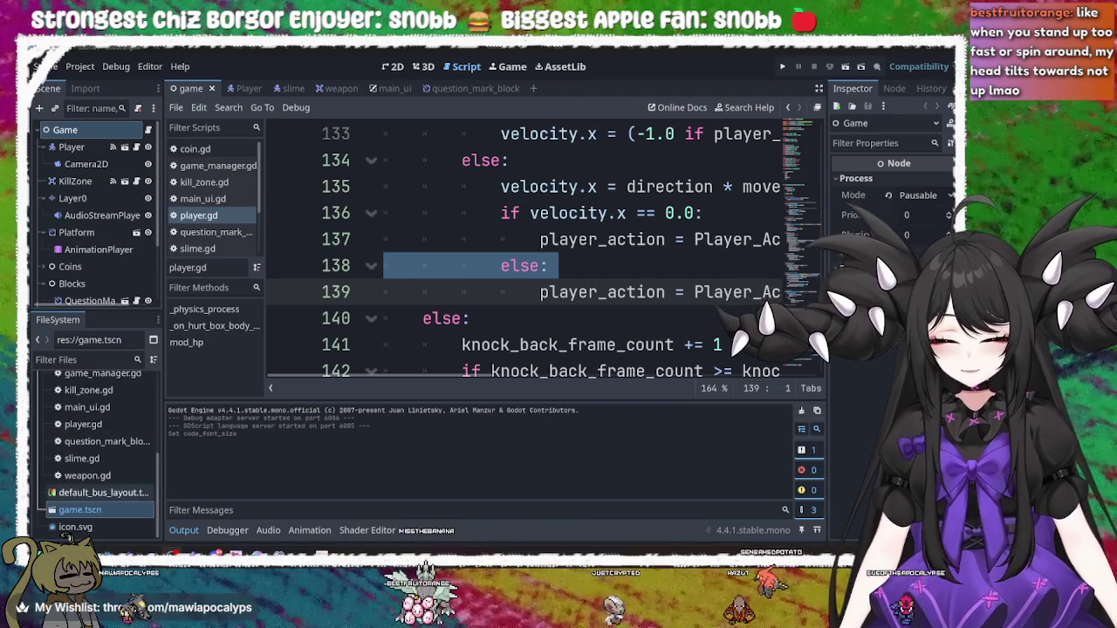
# Put the caret on line 135 of player.gd with the Scene menu closed
pyautogui.moveTo(87, 550)
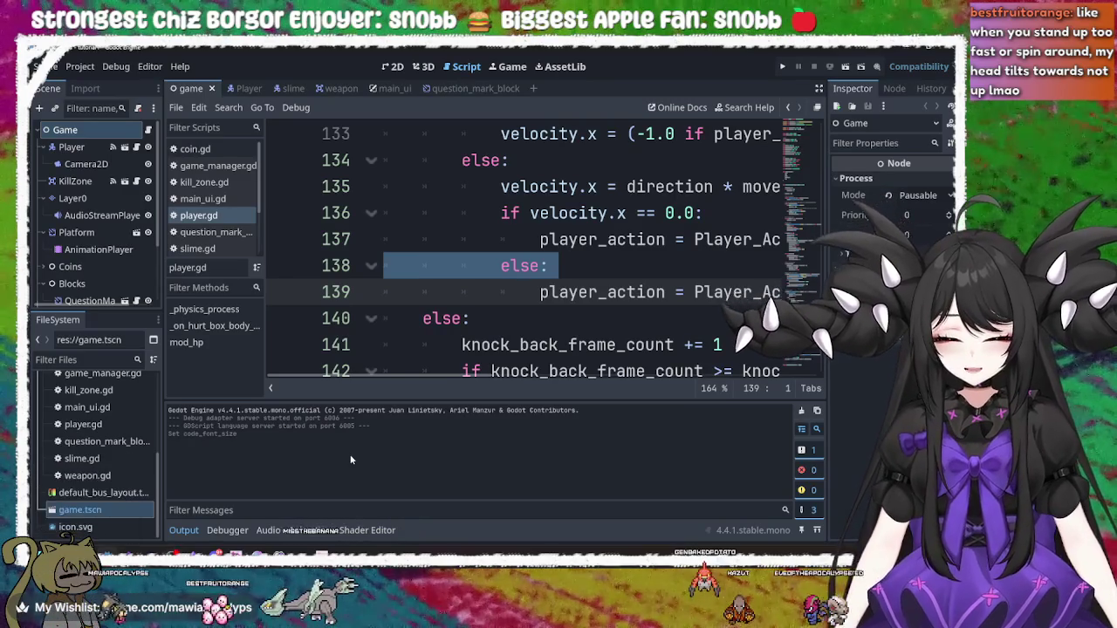
pyautogui.moveTo(321, 555)
pyautogui.moveTo(279, 555)
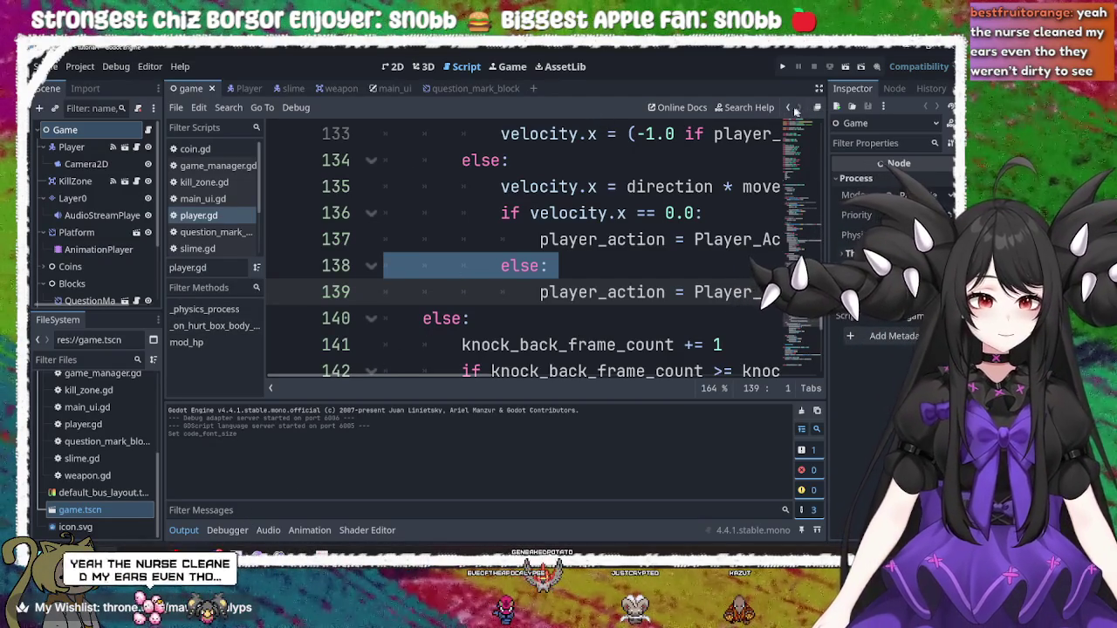
pyautogui.click(532, 183)
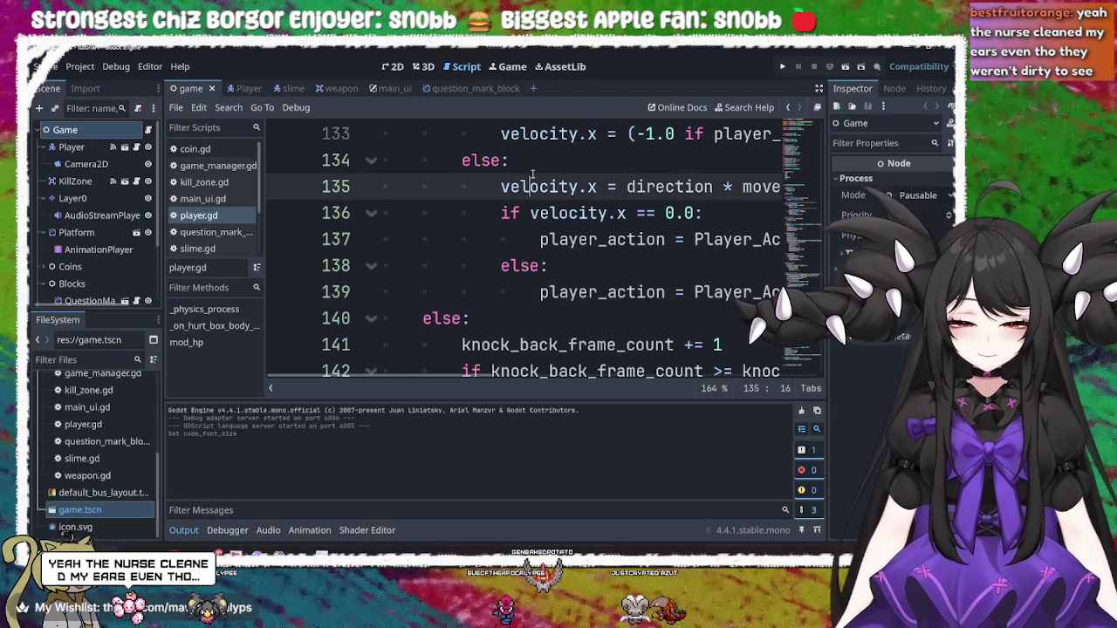
# Scroll player.gd down to the knockback code around lines 130–141, selecting line 141
pyautogui.keyDown('ctrl'); pyautogui.scroll(-1, 532, 179); pyautogui.keyUp('ctrl')
pyautogui.keyDown('ctrl'); pyautogui.scroll(-6, 532, 179); pyautogui.keyUp('ctrl')
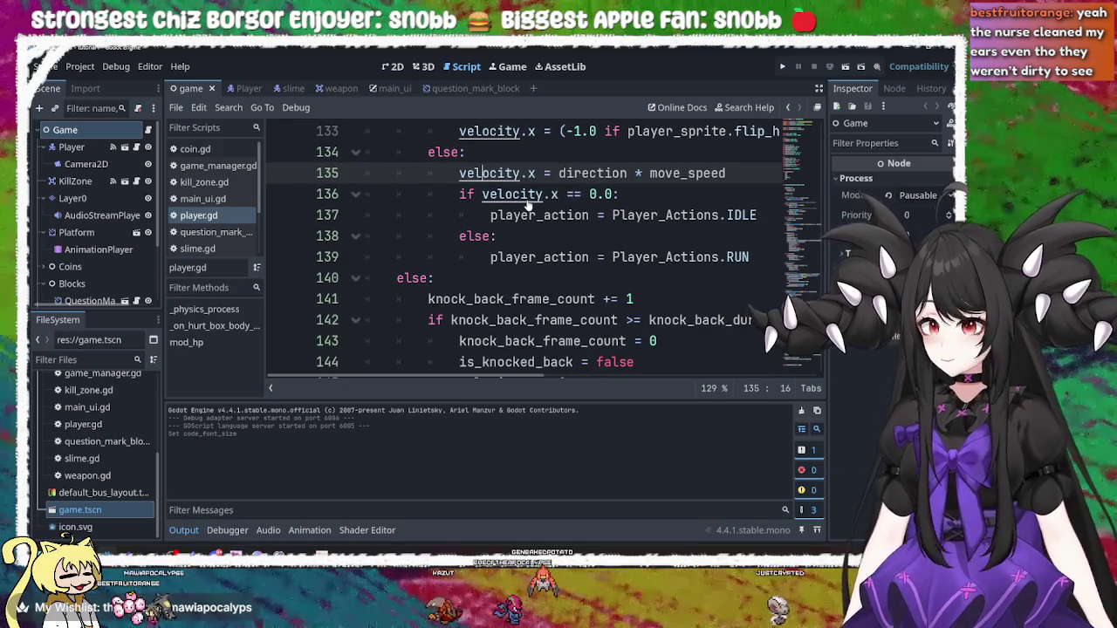
pyautogui.keyDown('ctrl'); pyautogui.scroll(-1, 527, 203); pyautogui.keyUp('ctrl')
pyautogui.keyDown('ctrl'); pyautogui.scroll(-2, 527, 203); pyautogui.keyUp('ctrl')
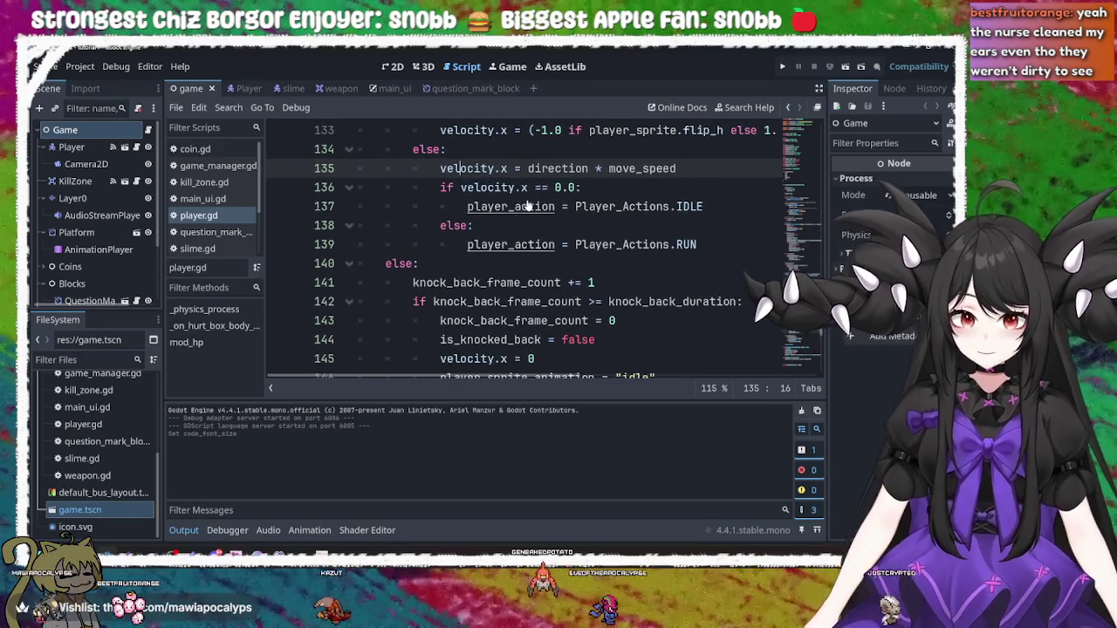
pyautogui.click(318, 282)
pyautogui.scroll(14, 321, 282)
pyautogui.scroll(-10, 323, 282)
pyautogui.scroll(-4, 323, 282)
# Call up and dismiss the code context menu, then bring up the Editor menu
pyautogui.rightClick(317, 281)
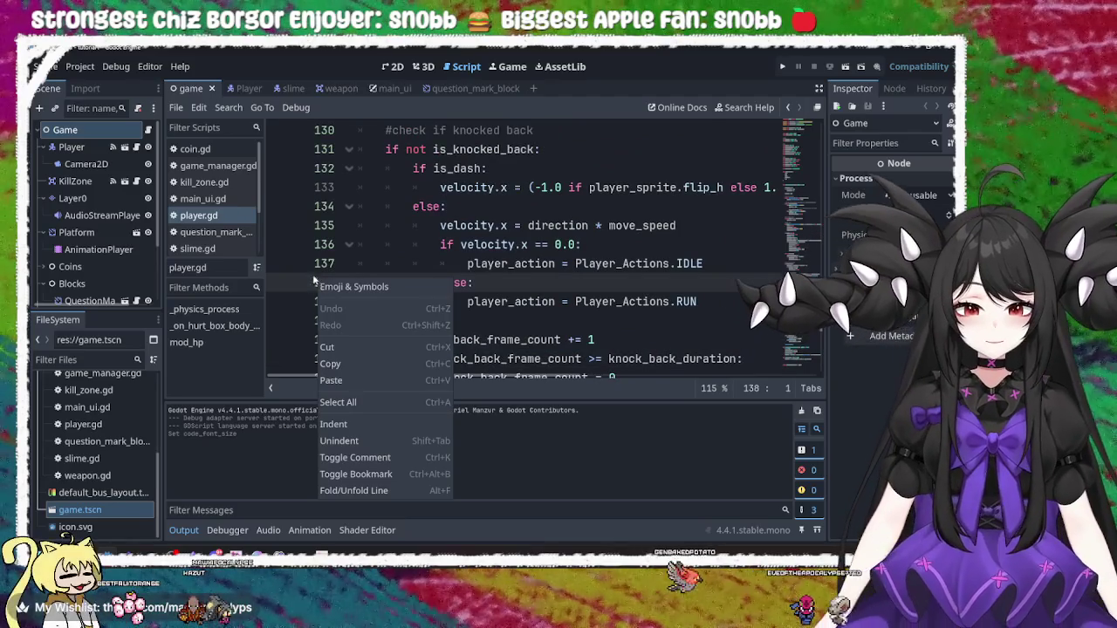
pyautogui.press('Escape')
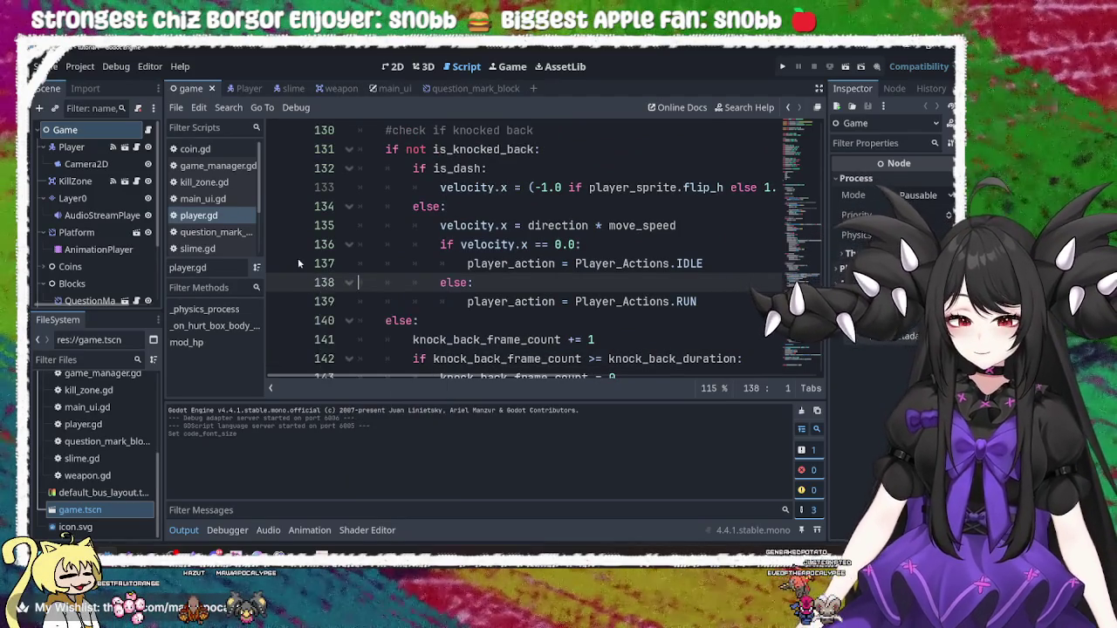
pyautogui.click(157, 69)
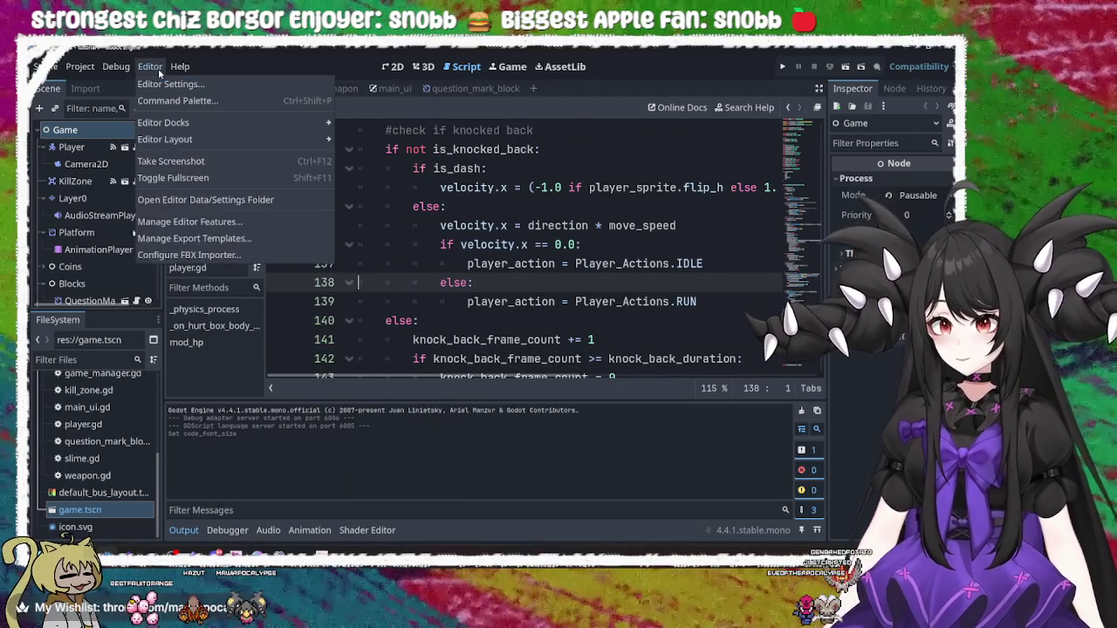
# In Editor Settings > Interface > Editor, set Custom Display Scale to 1.0 and Save & Restart
pyautogui.click(170, 83)
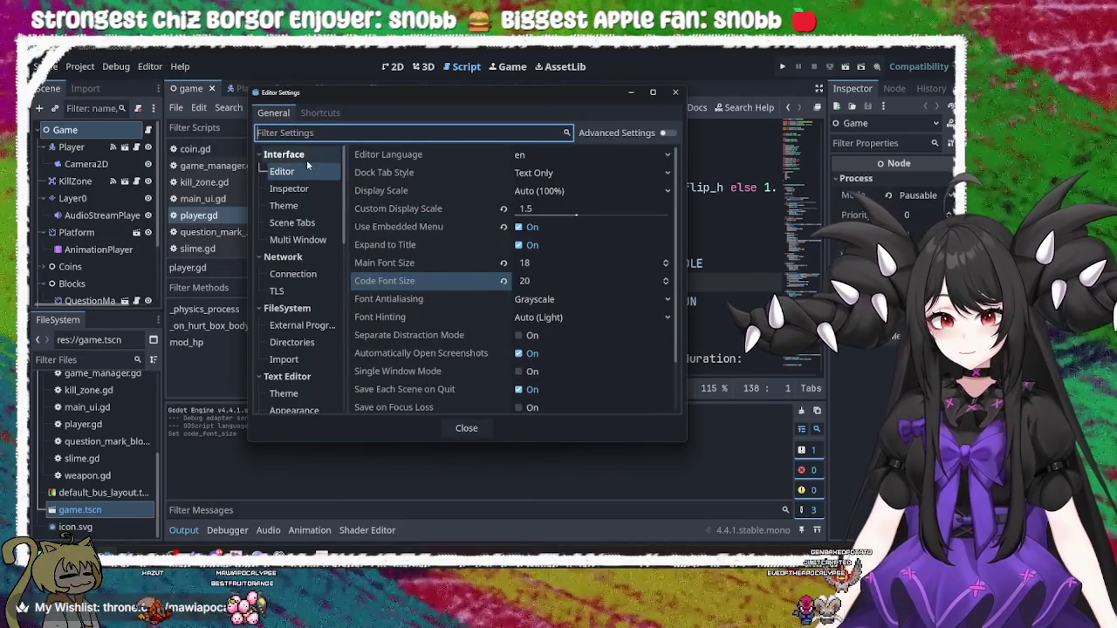
pyautogui.click(315, 207)
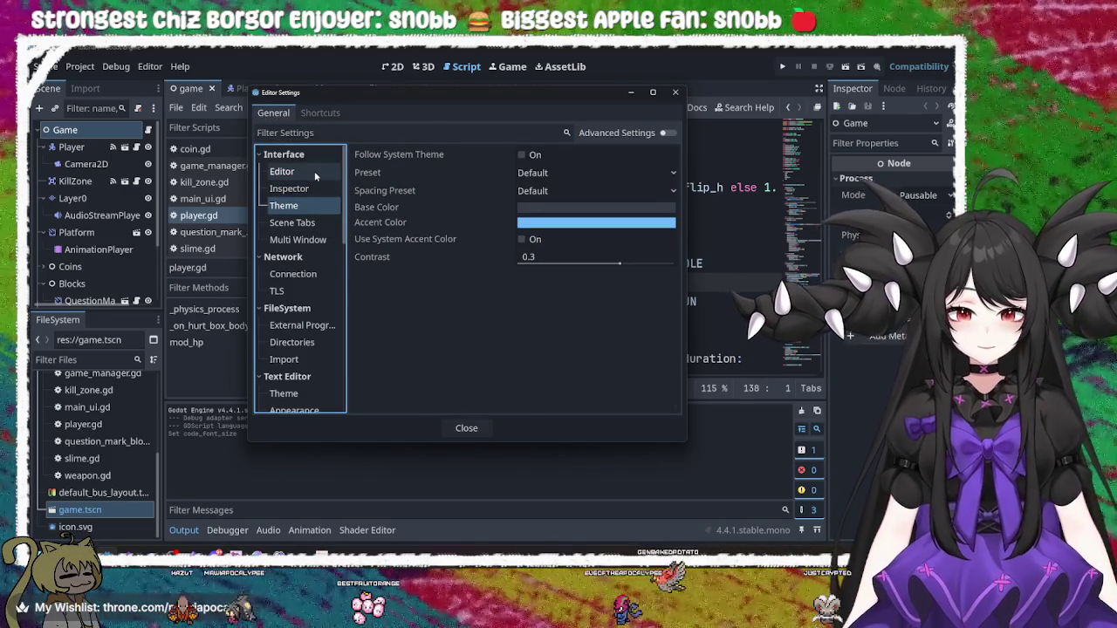
pyautogui.click(315, 176)
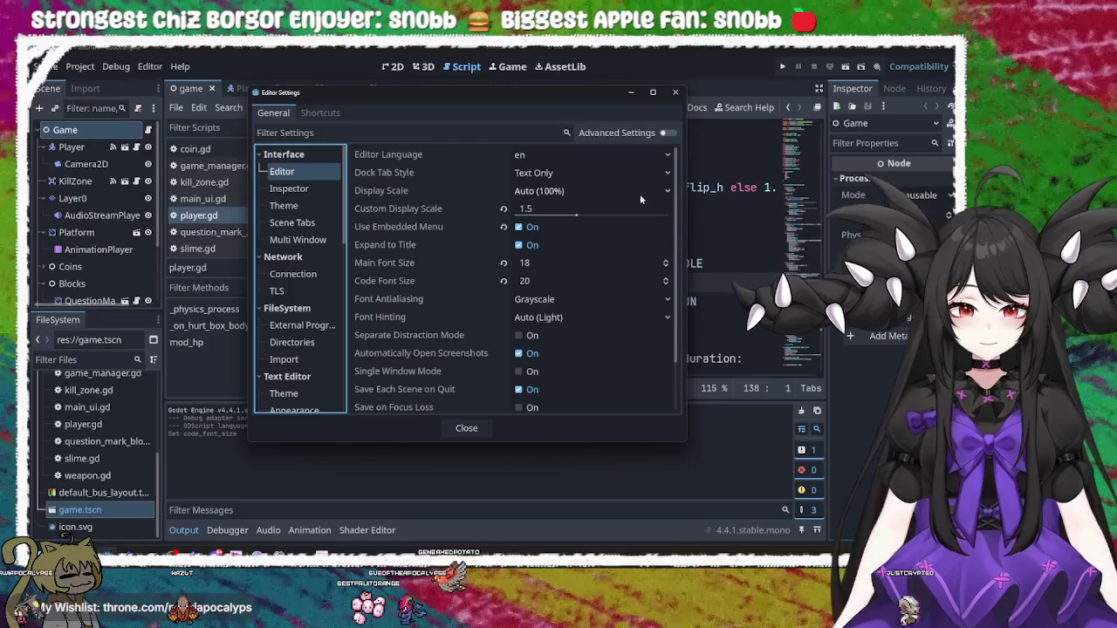
pyautogui.moveTo(459, 216)
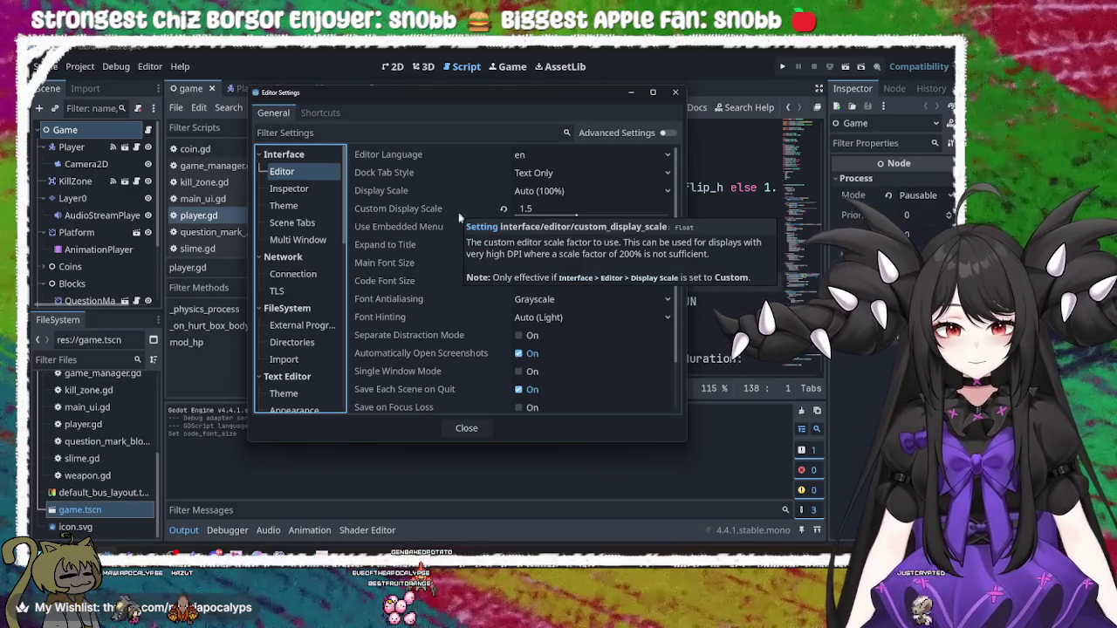
pyautogui.moveTo(579, 218); pyautogui.dragTo(545, 220)
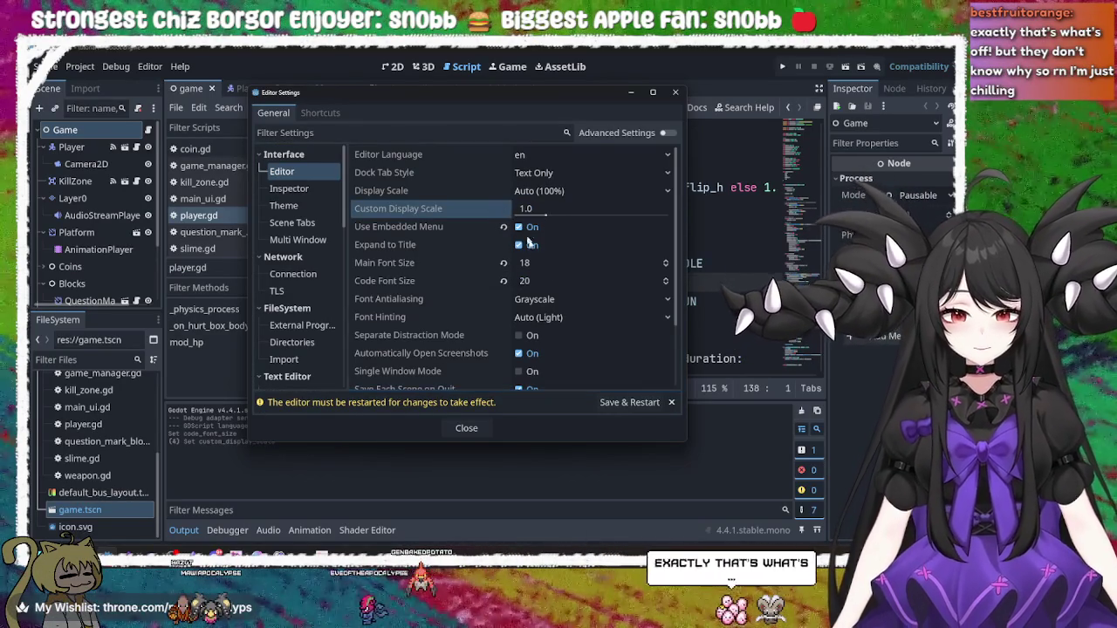
pyautogui.click(629, 402)
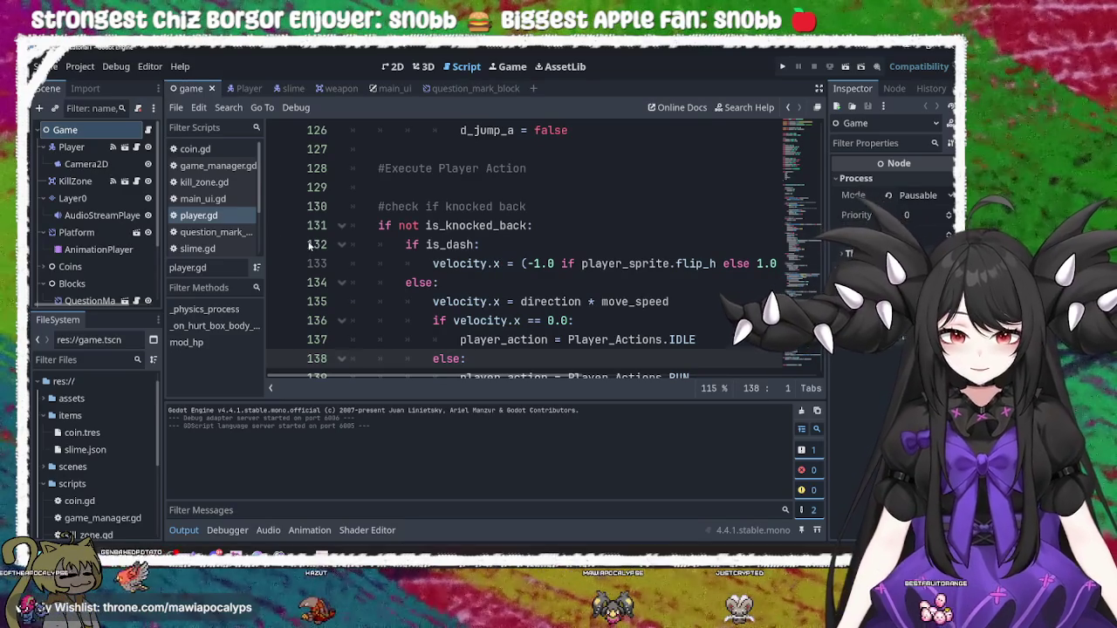
# Check line 135's velocity, direction and move_speed at the new scale, then switch to YouTube Studio
pyautogui.click(560, 301)
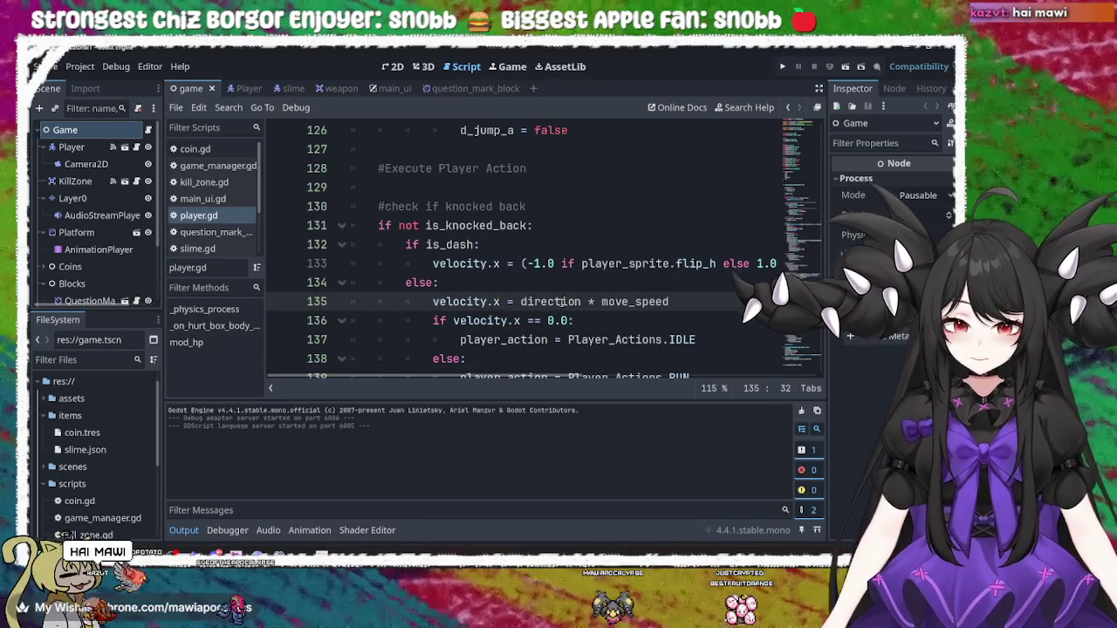
pyautogui.click(682, 302)
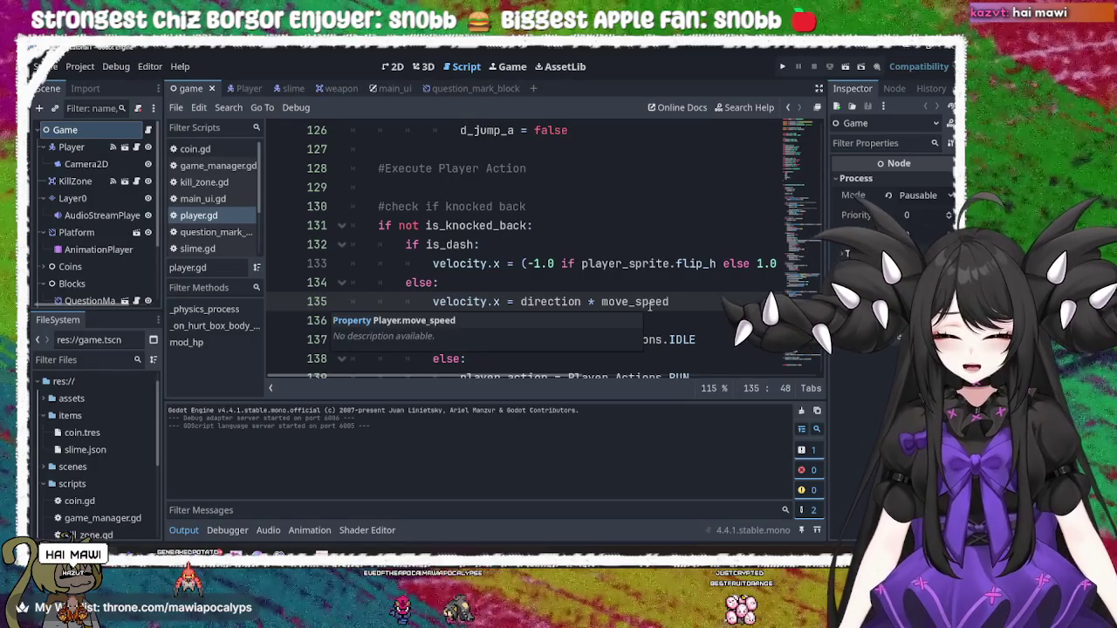
pyautogui.click(473, 302)
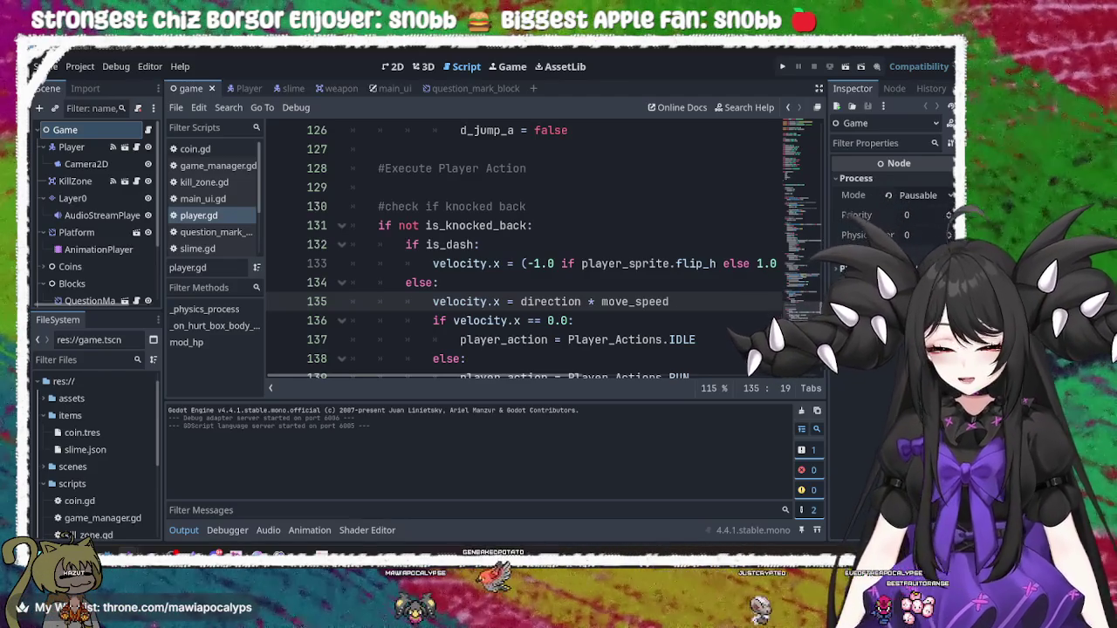
pyautogui.hotkey('alt', 'Tab')
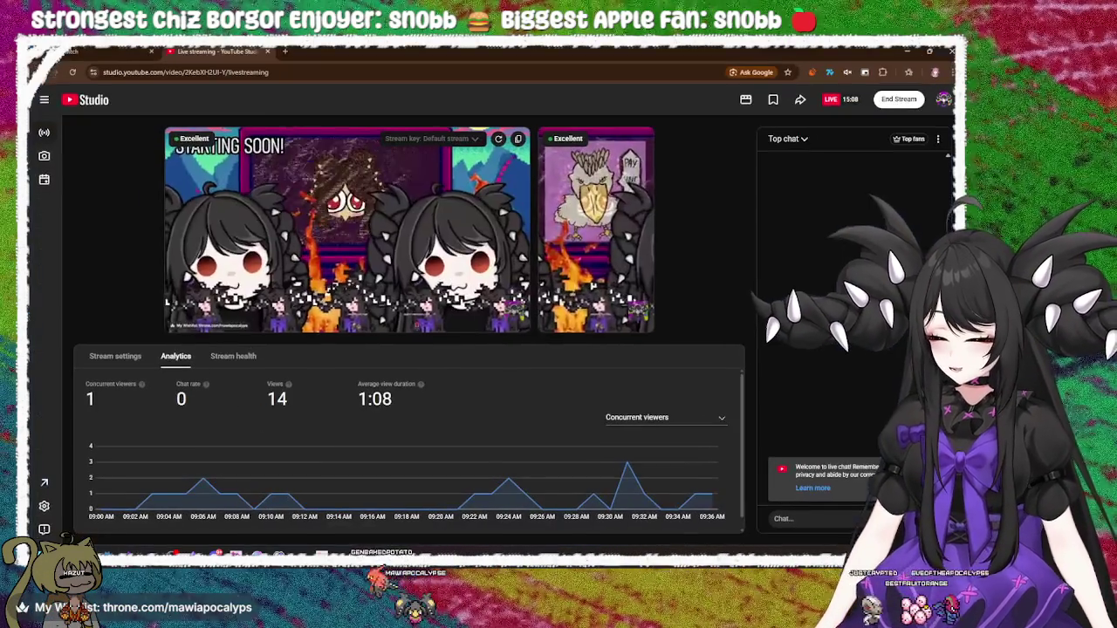
# Open the streamer's own Twitch channel in a new tab and pause the live playback
pyautogui.click(284, 50)
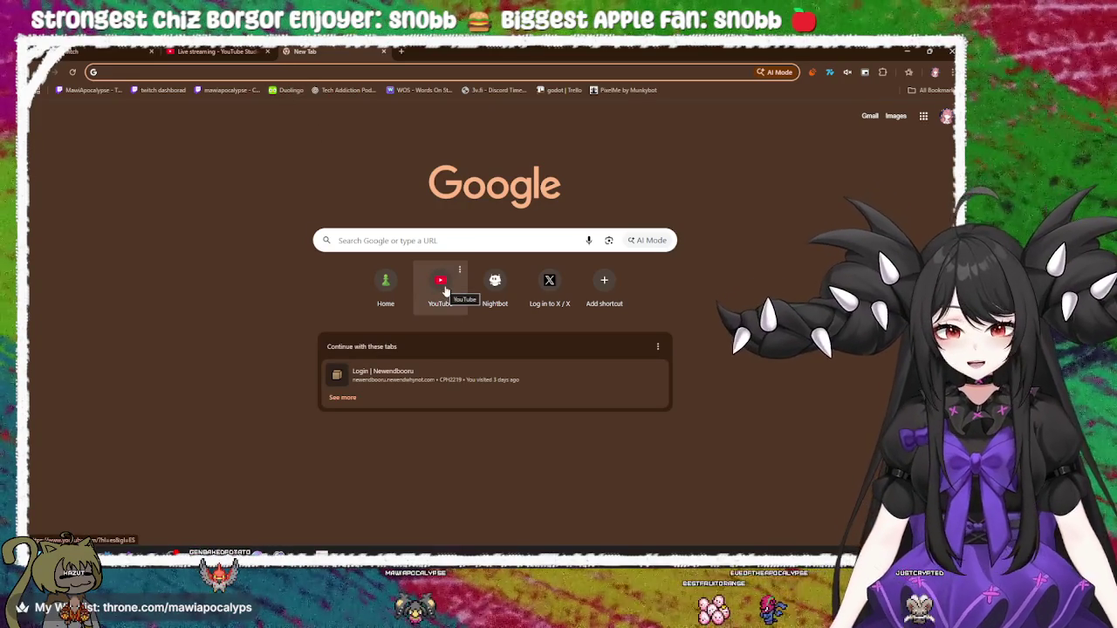
pyautogui.click(386, 283)
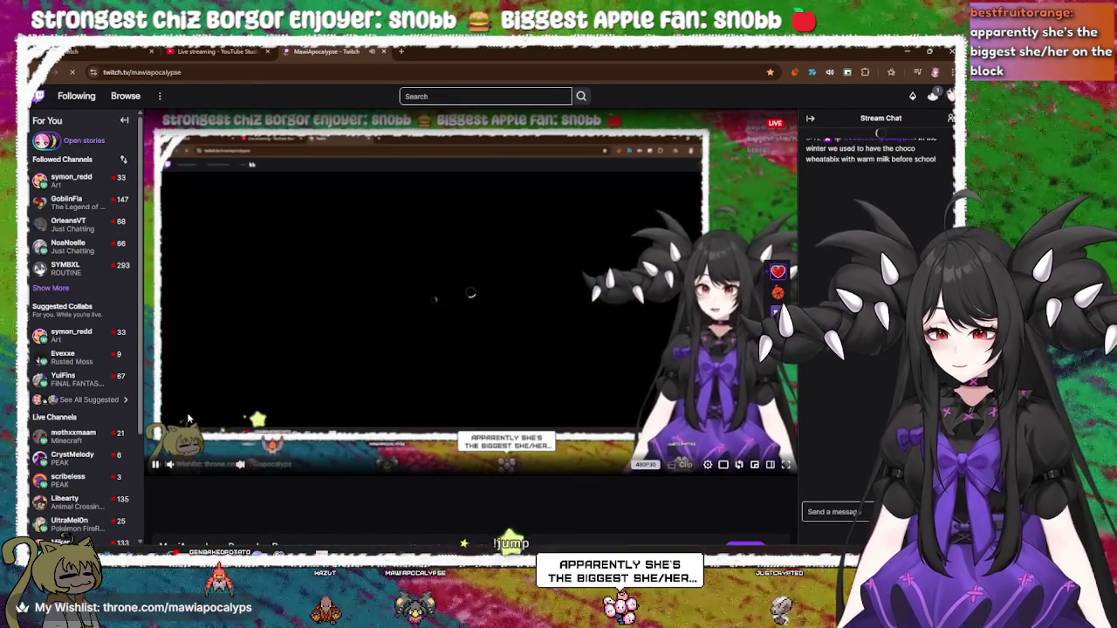
pyautogui.click(158, 464)
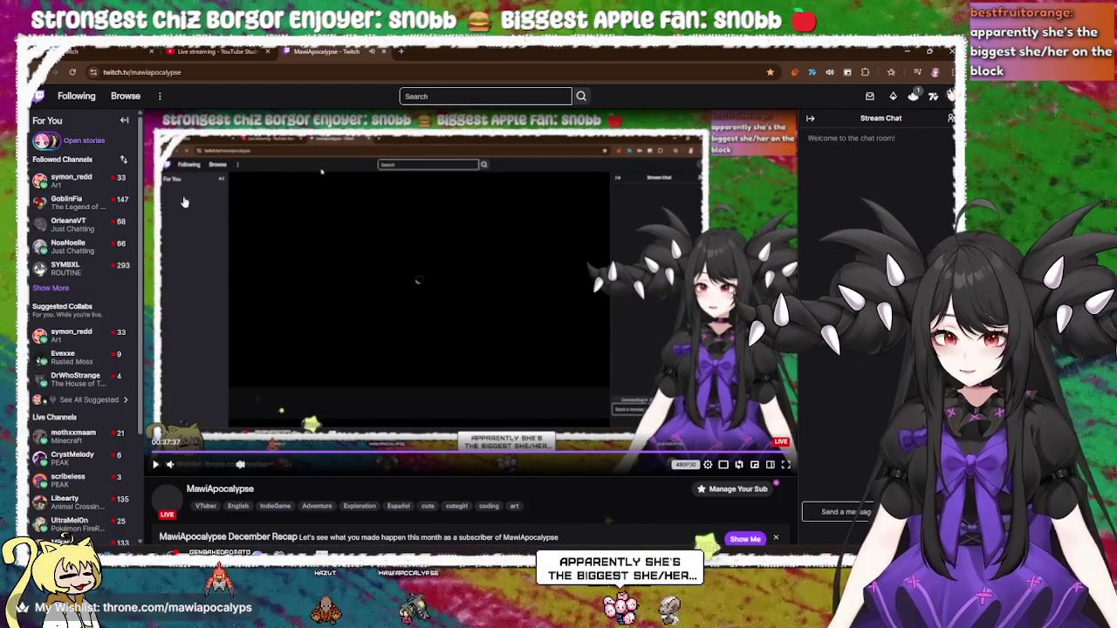
# Search Twitch for the fellow streamer's channel name and open their channel page
pyautogui.click(435, 99)
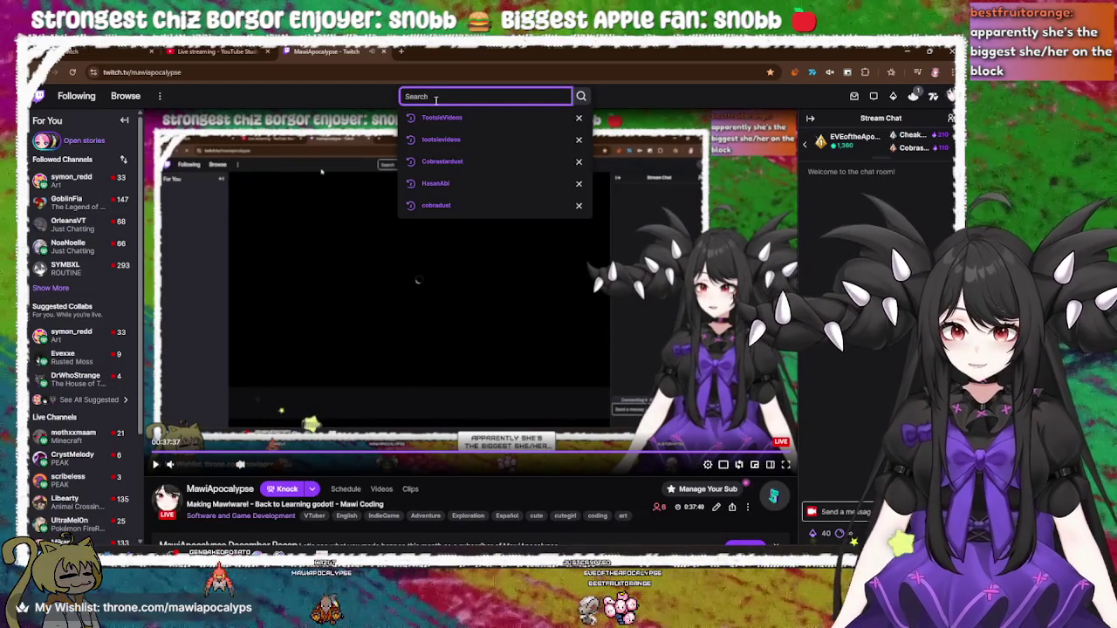
pyautogui.write('ka')
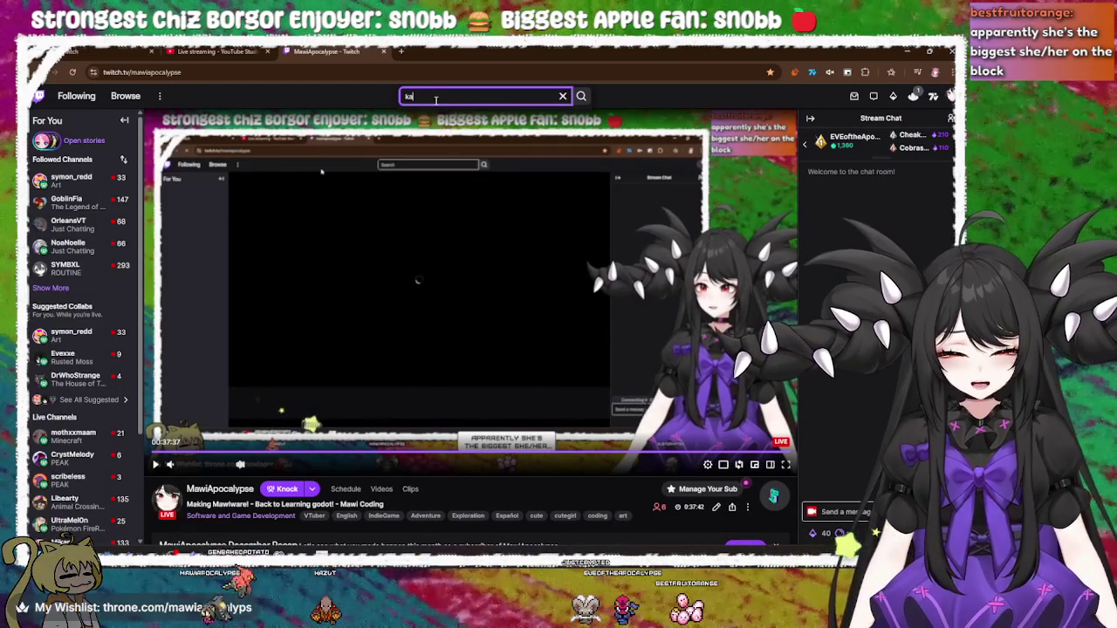
pyautogui.write('zvt')
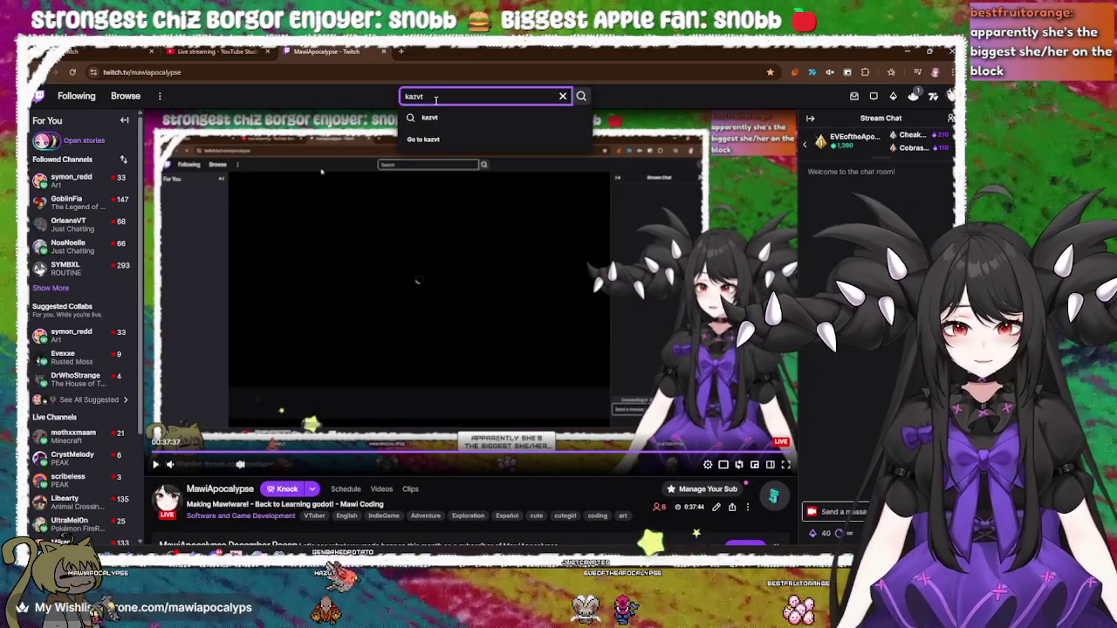
pyautogui.click(444, 117)
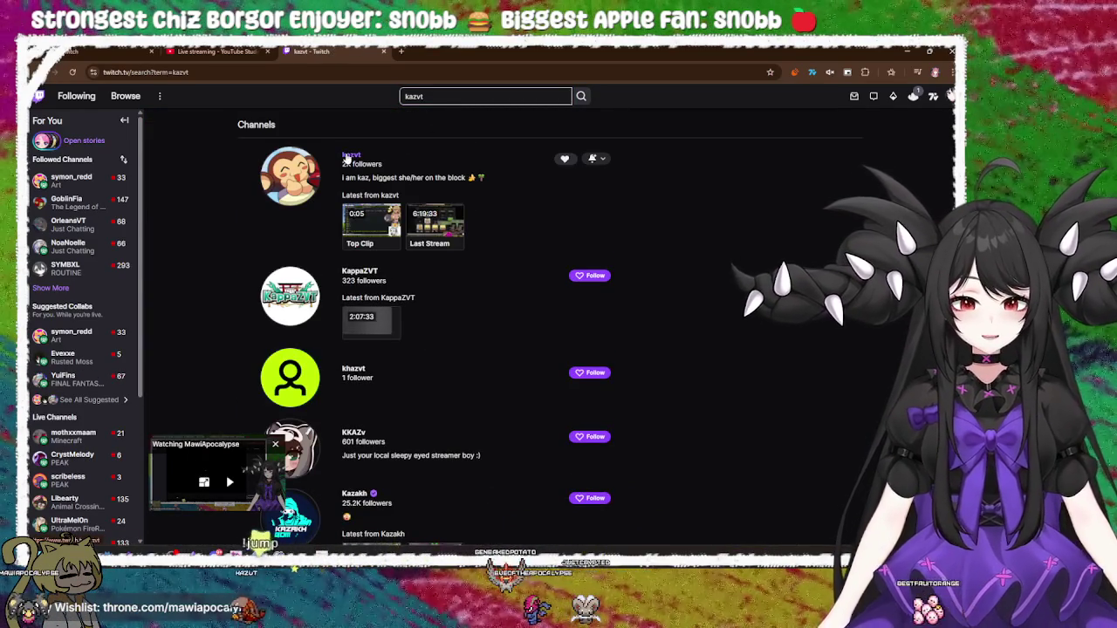
pyautogui.click(349, 155)
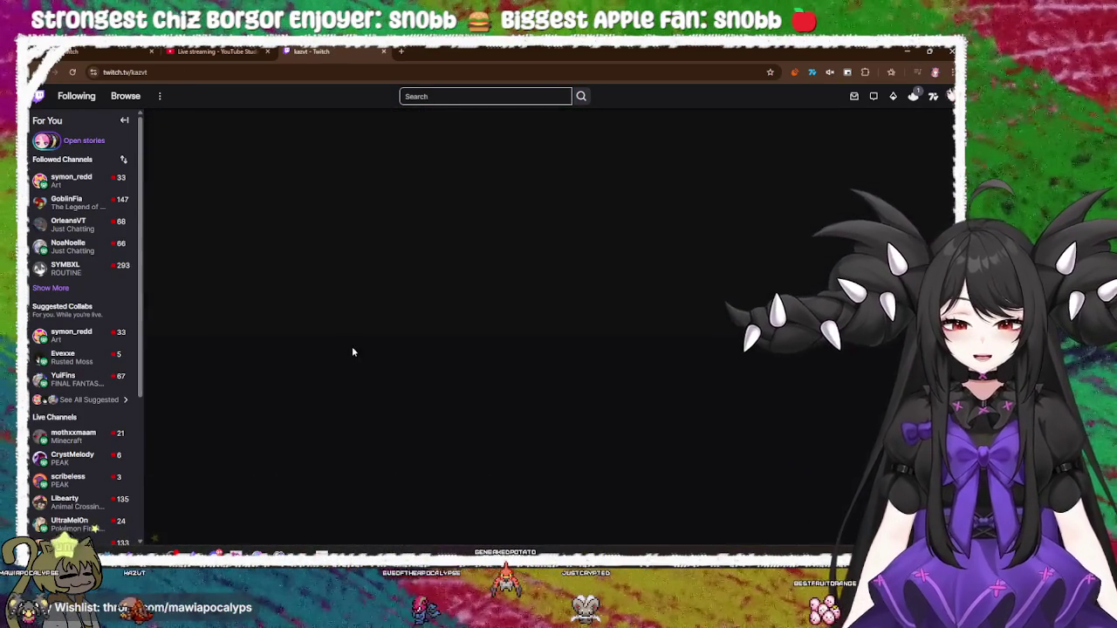
pyautogui.scroll(-2, 361, 288)
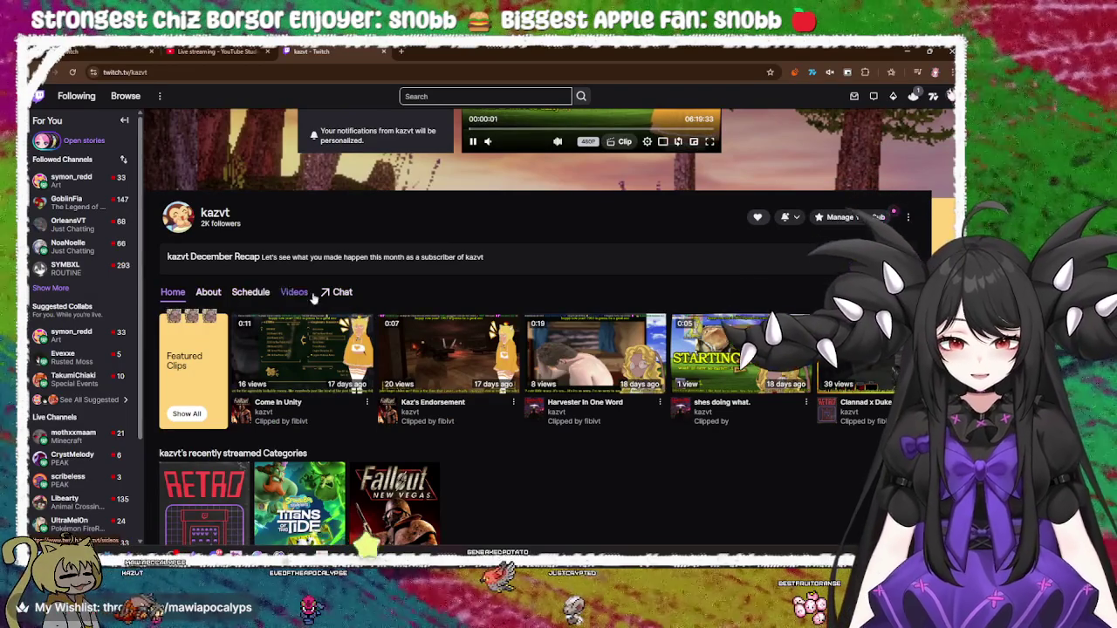
pyautogui.scroll(2, 343, 294)
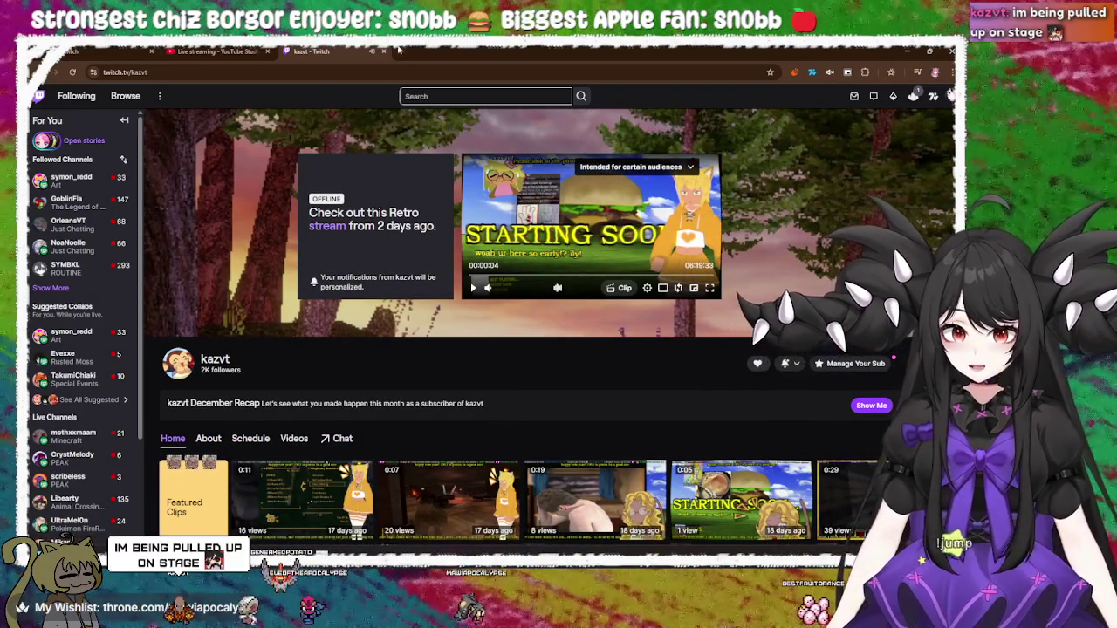
# Open the X login page in a new tab, then close that tab again
pyautogui.click(402, 51)
pyautogui.click(550, 266)
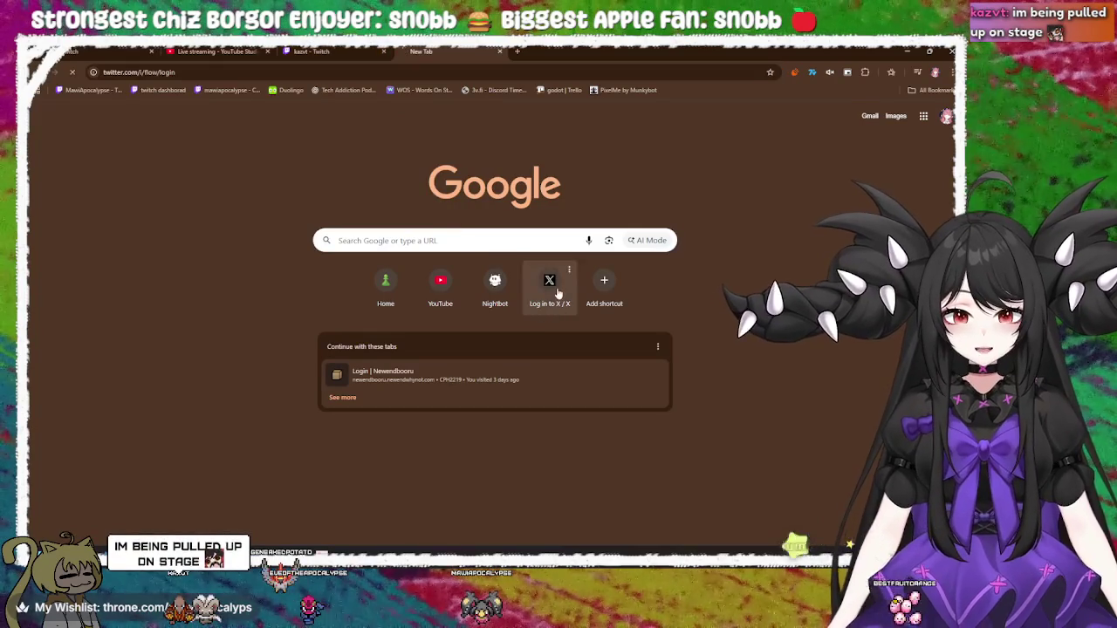
pyautogui.middleClick(455, 51)
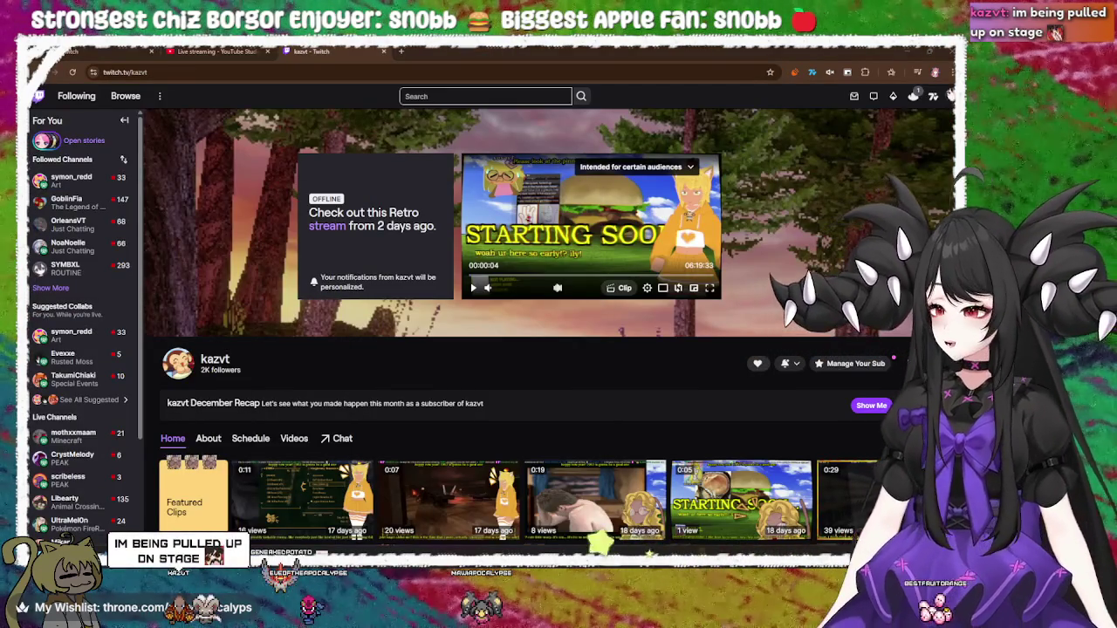
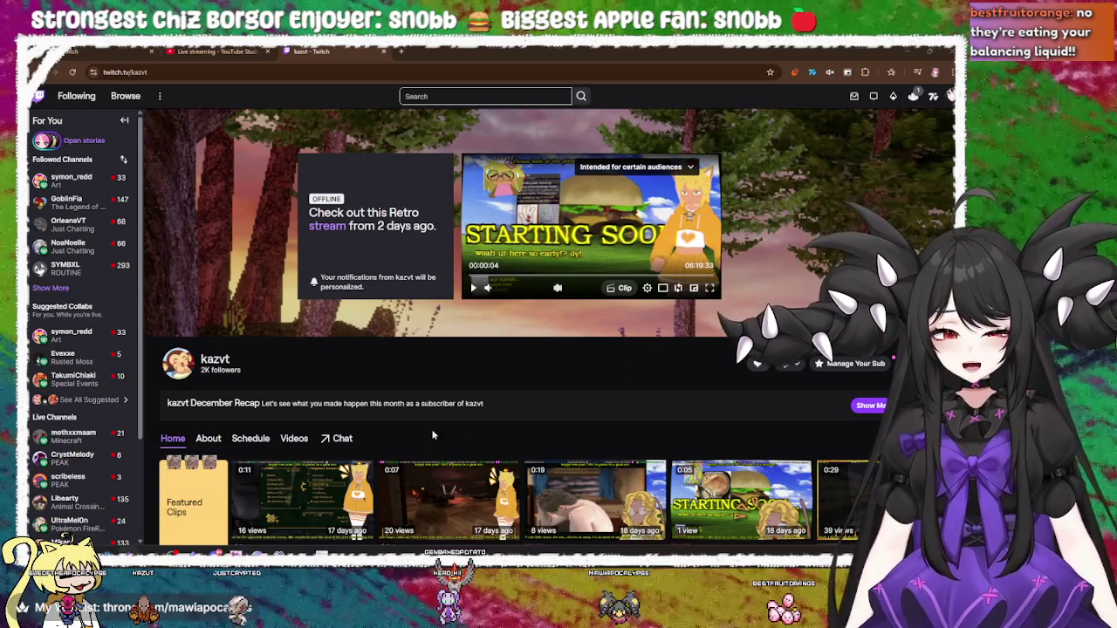
# From the channel's Videos tab, open the latest Retro broadcast (2 days ago, 859 views)
pyautogui.scroll(-3, 455, 434)
pyautogui.scroll(-2, 316, 358)
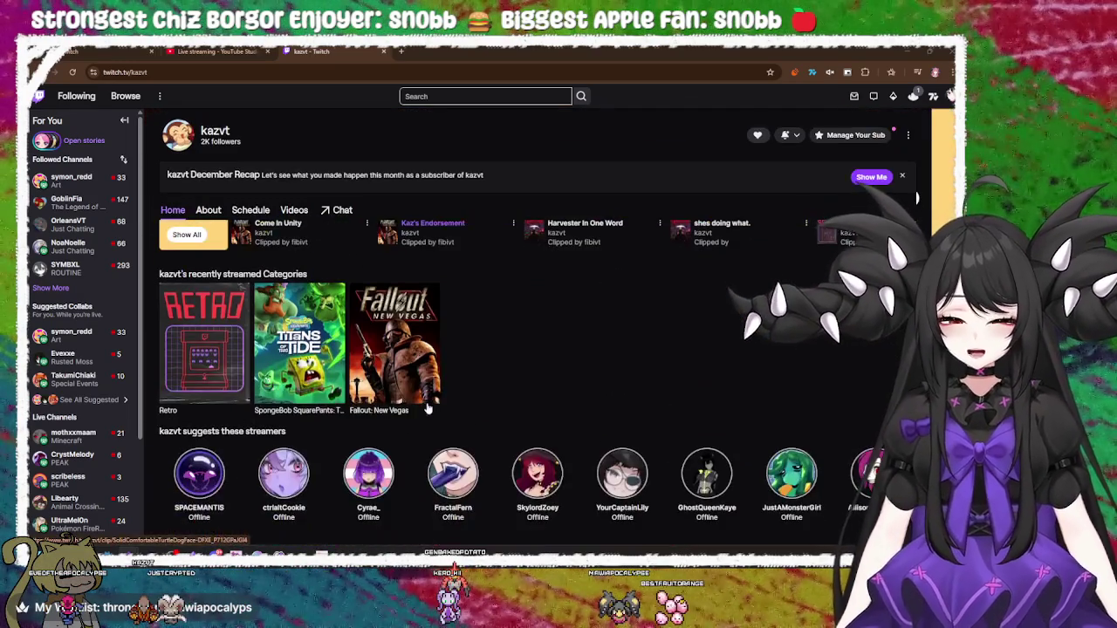
pyautogui.scroll(5, 251, 358)
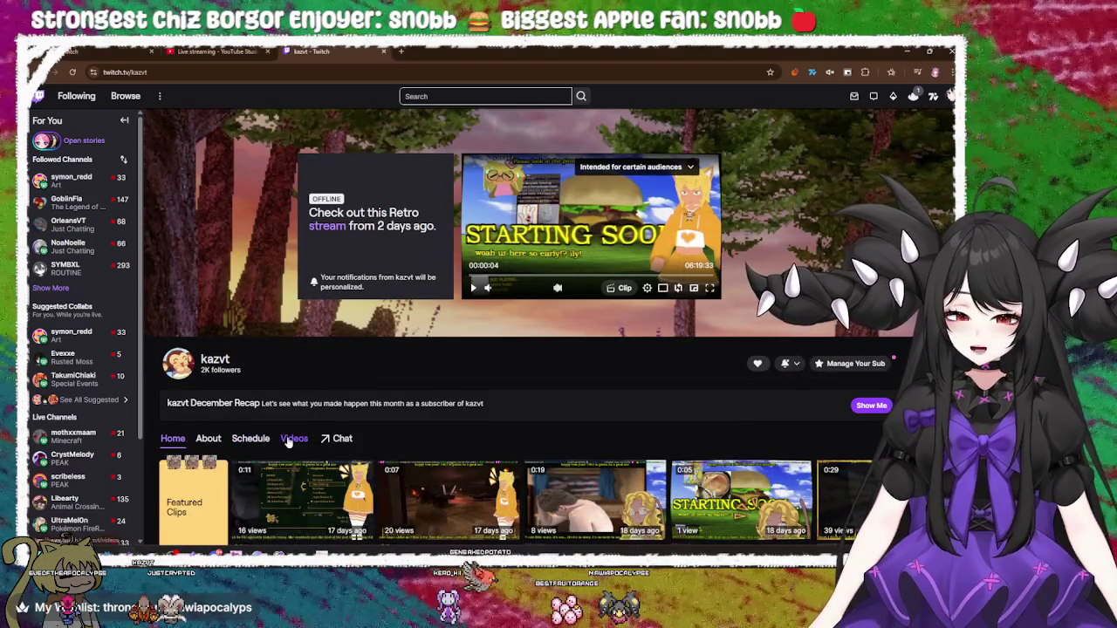
pyautogui.click(291, 439)
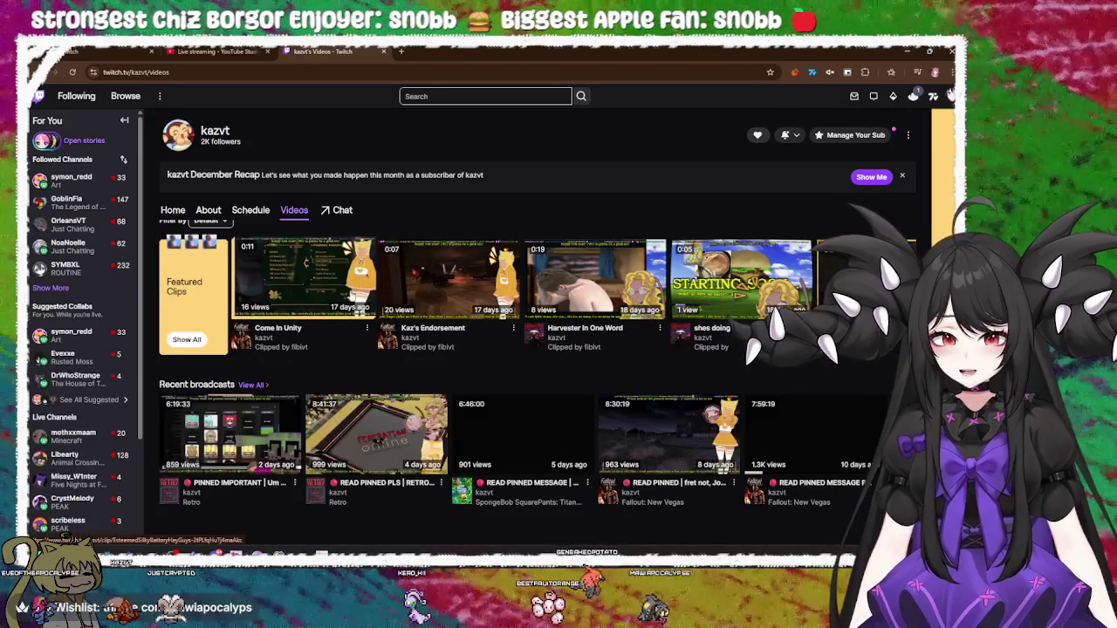
pyautogui.scroll(-1, 288, 349)
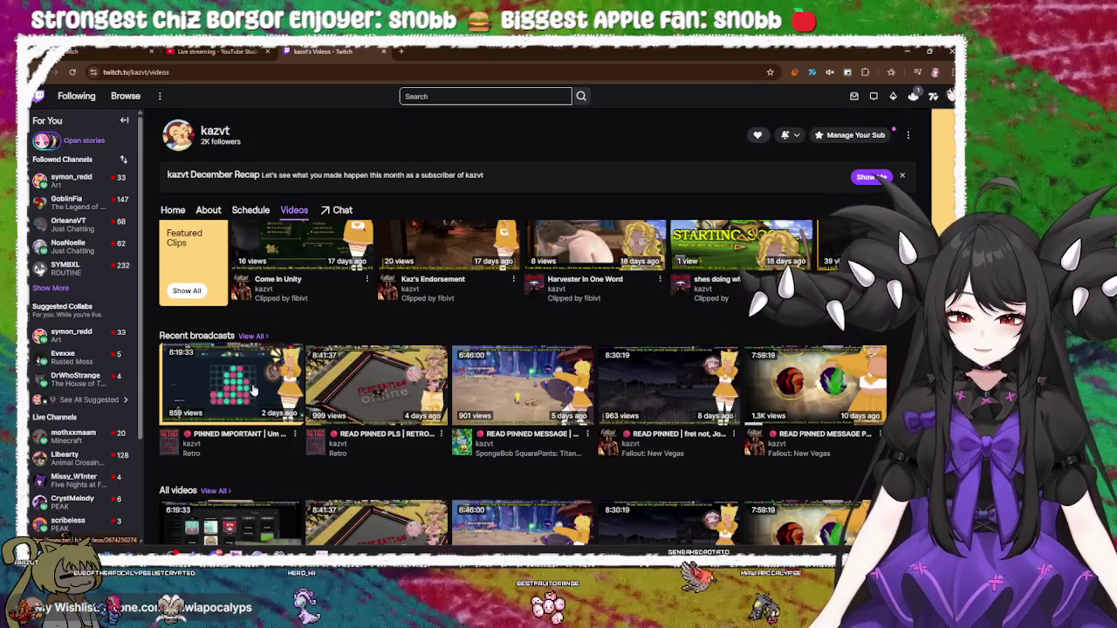
pyautogui.click(253, 390)
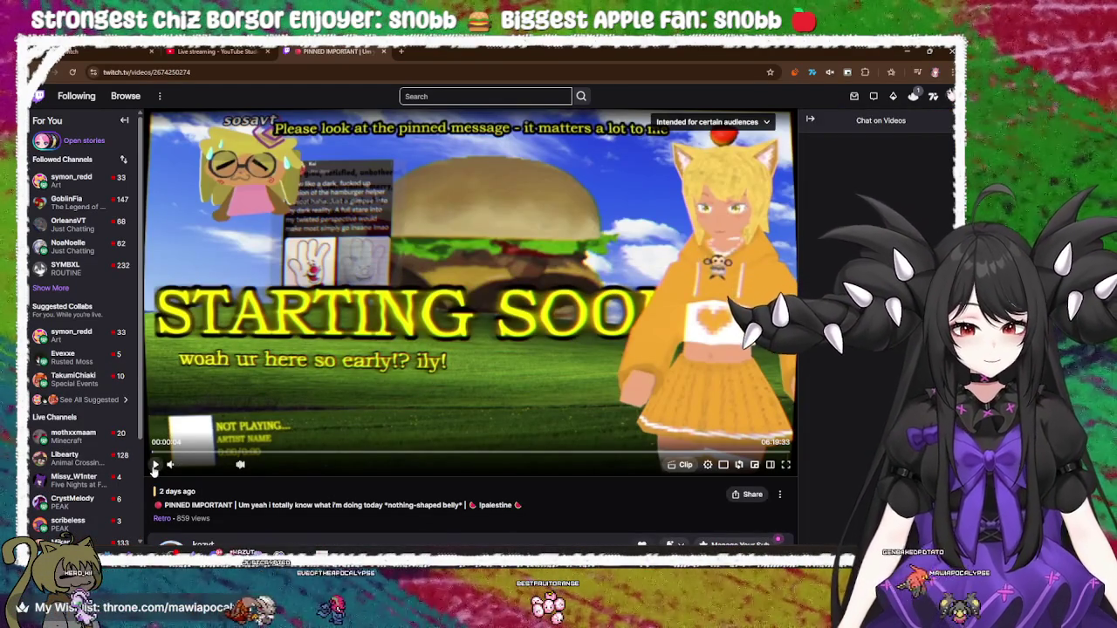
# Play the VOD and jump past 49:54 to about 01:16, the Be Right Back word-game section
pyautogui.click(155, 467)
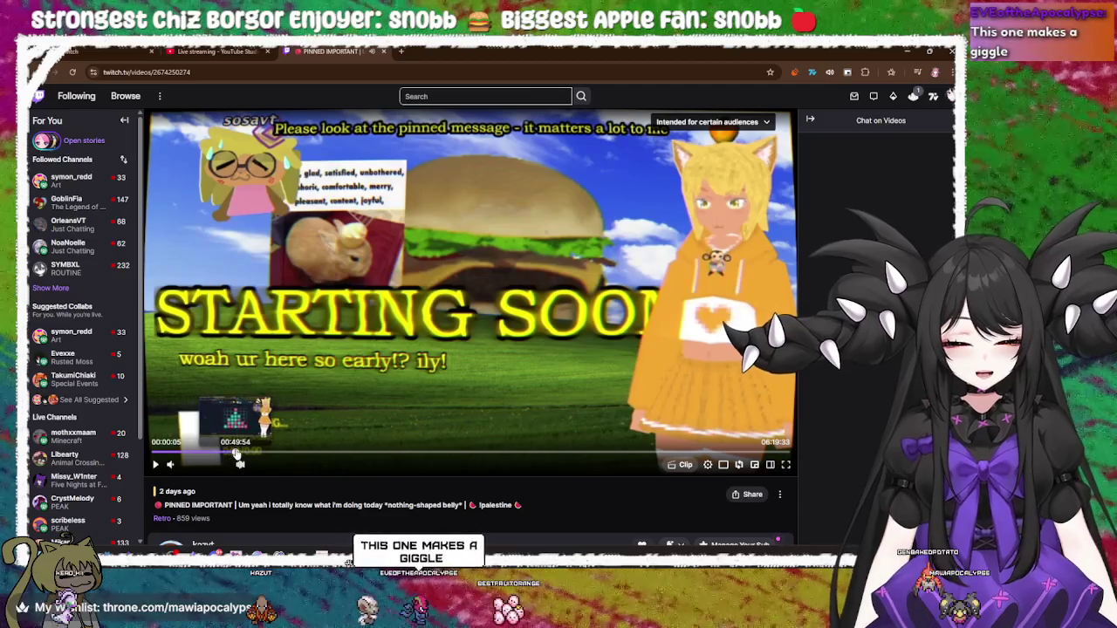
pyautogui.click(236, 453)
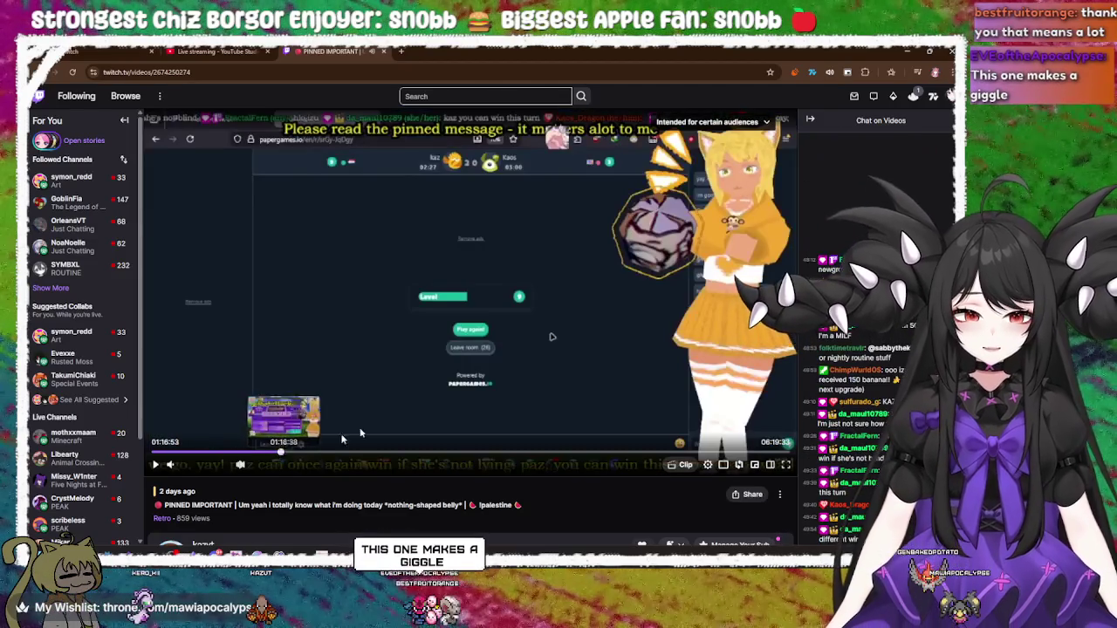
pyautogui.click(281, 454)
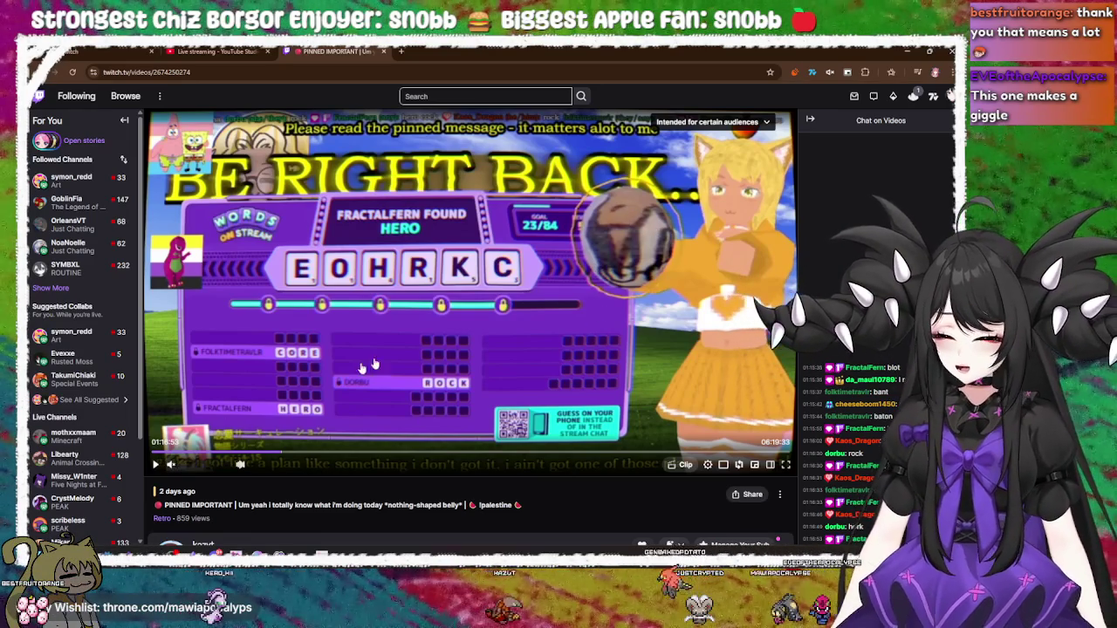
pyautogui.click(415, 359)
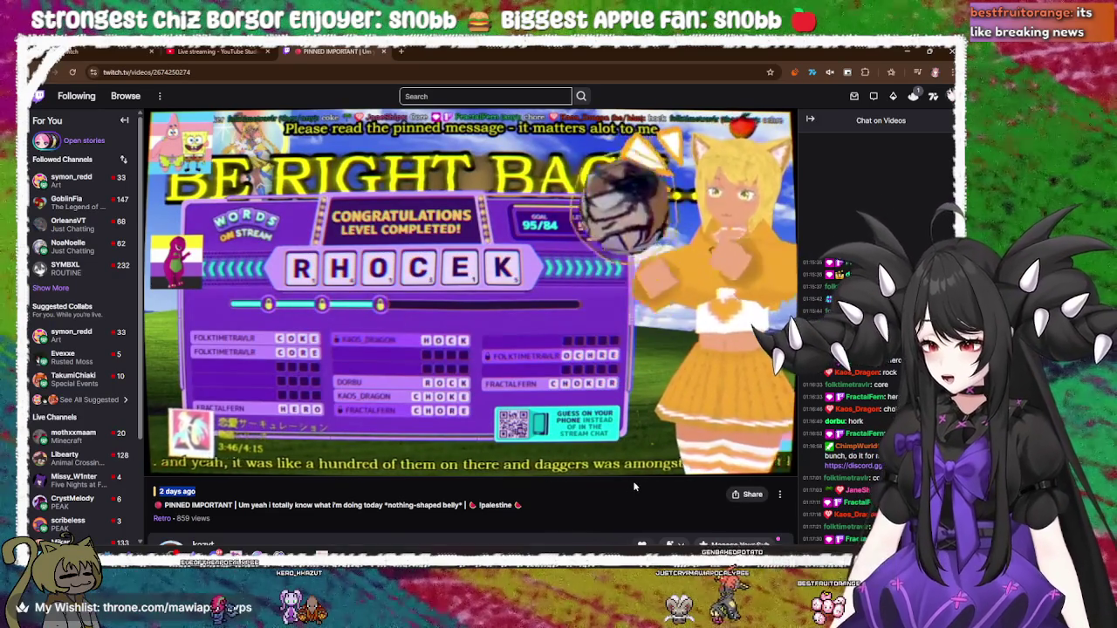
# Open a new empty browser tab beside the Twitch VOD
pyautogui.moveTo(154, 156)
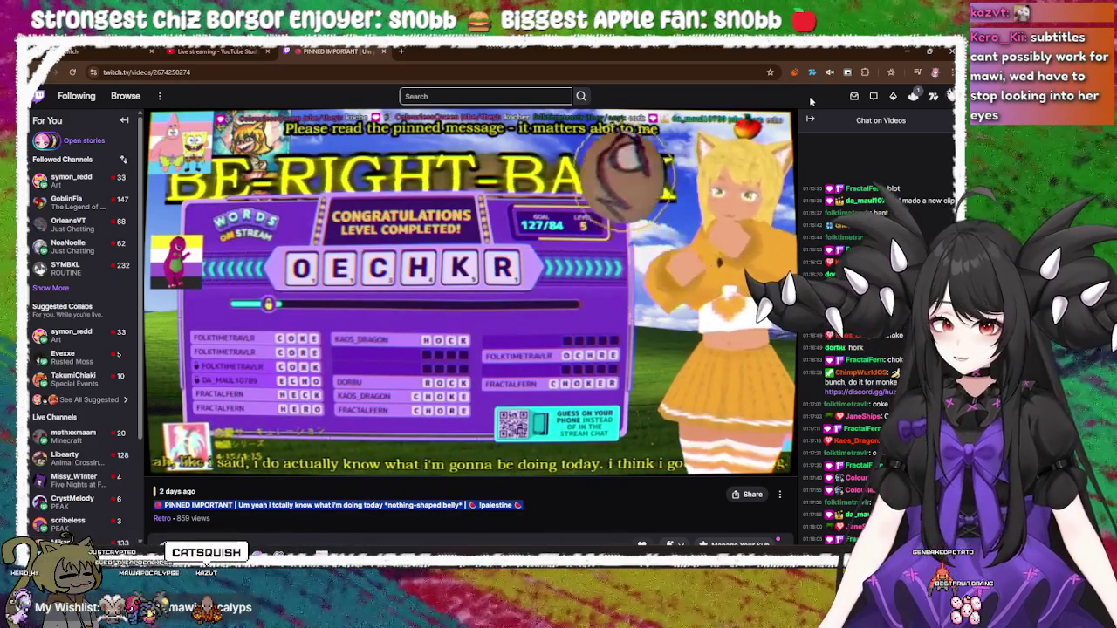
pyautogui.moveTo(231, 275)
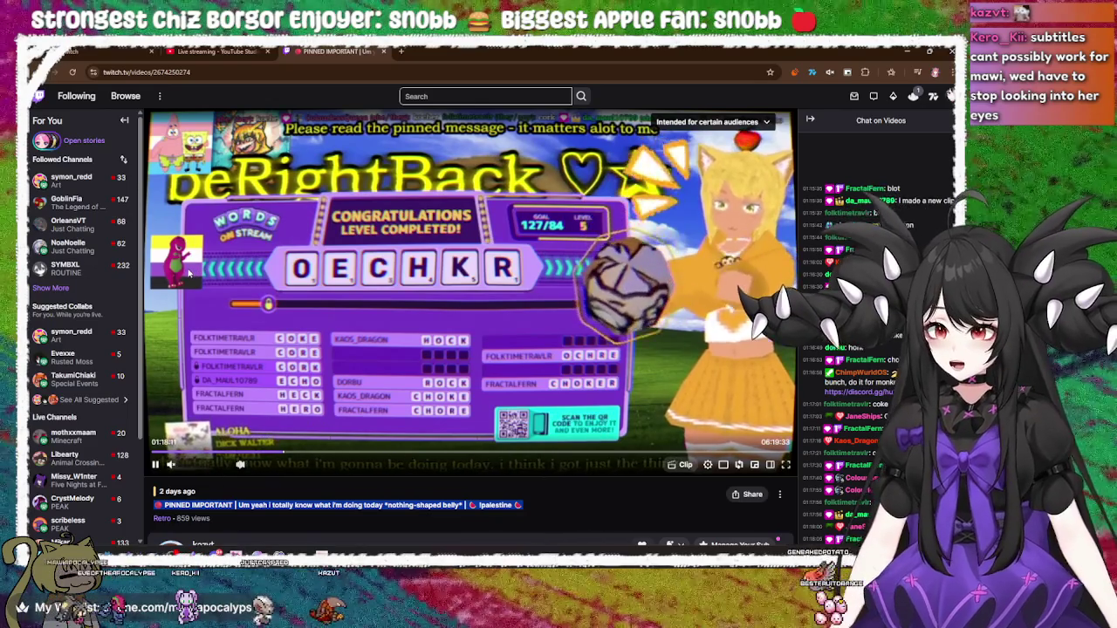
pyautogui.click(400, 50)
pyautogui.click(400, 73)
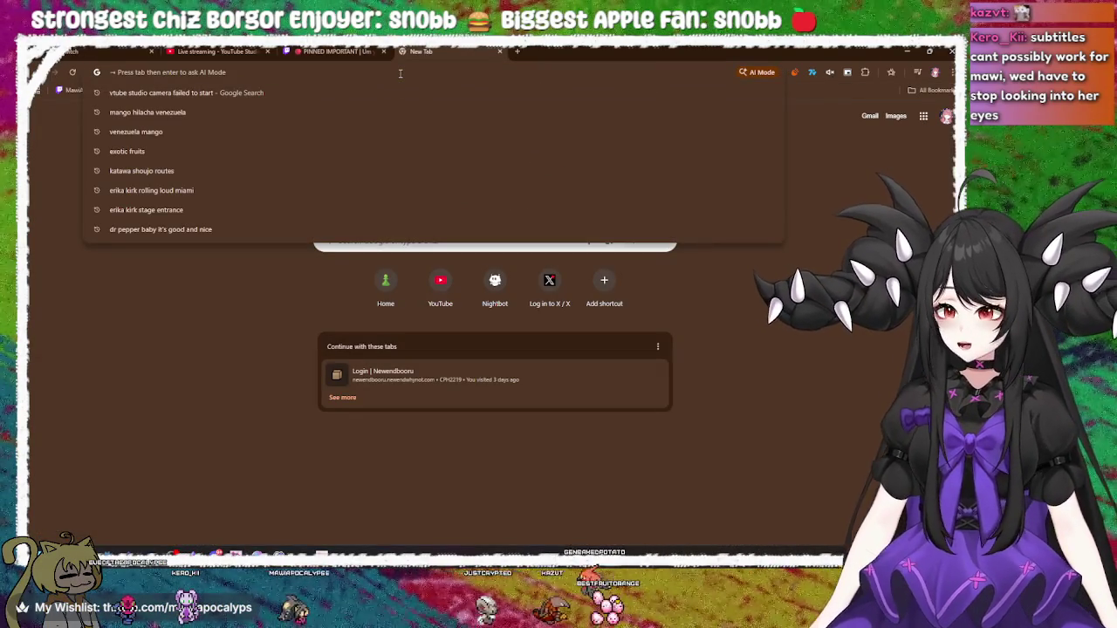
pyautogui.write('wario')
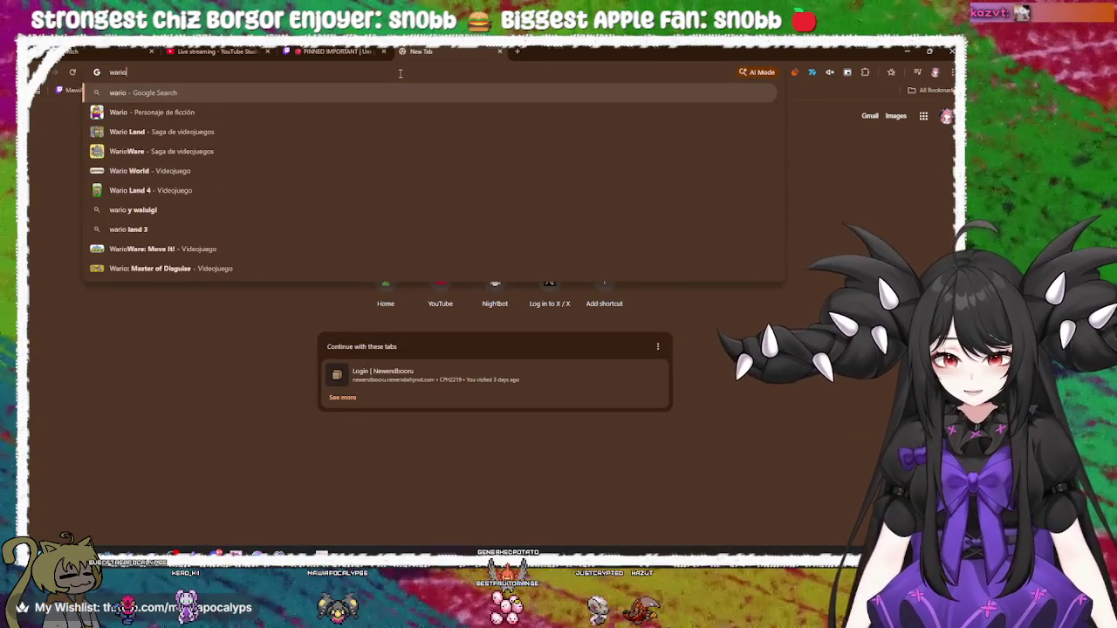
pyautogui.press('Return')
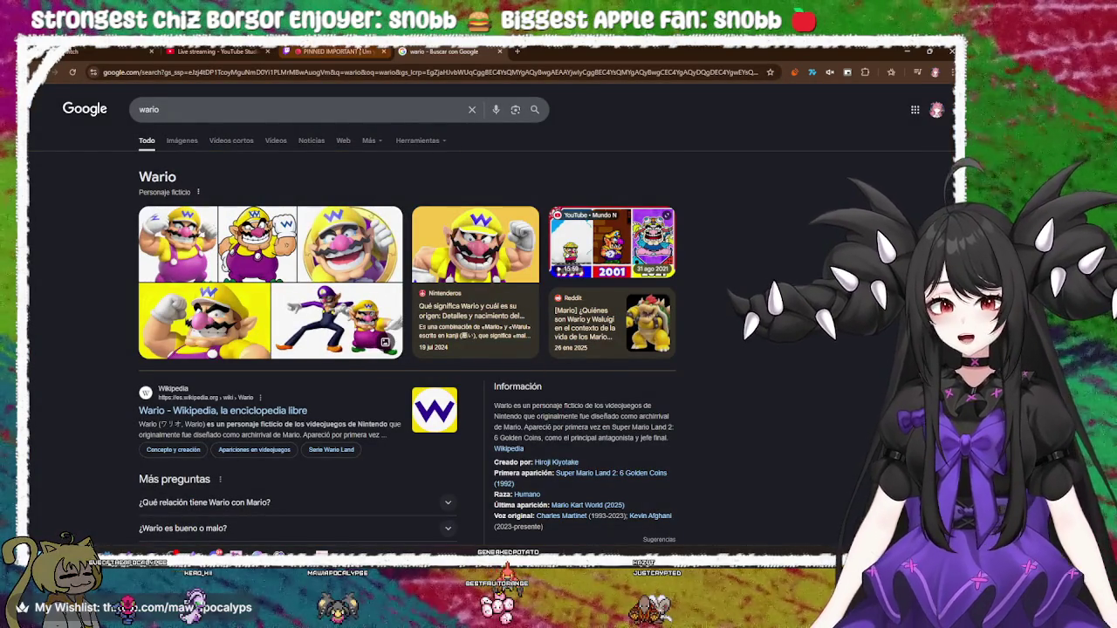
pyautogui.hotkey('ctrl', 'Tab')
pyautogui.hotkey('ctrl', 'Tab')
pyautogui.hotkey('ctrl', 'shift', 'Tab')
pyautogui.hotkey('ctrl', 'shift', 'Tab')
pyautogui.hotkey('ctrl', 'Tab')
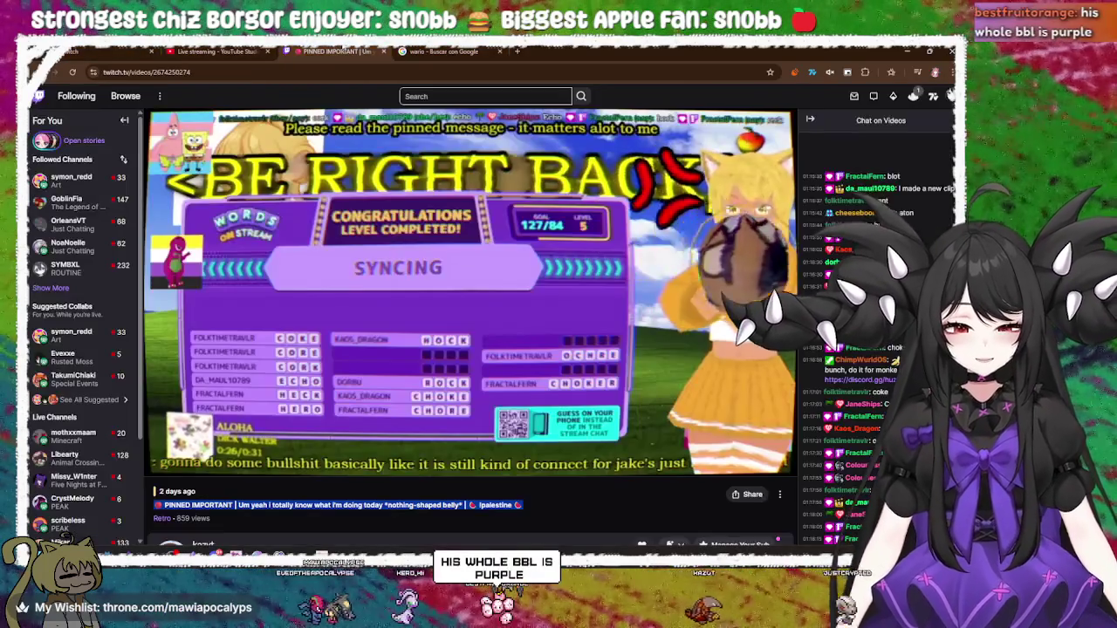
pyautogui.hotkey('ctrl', 'Tab')
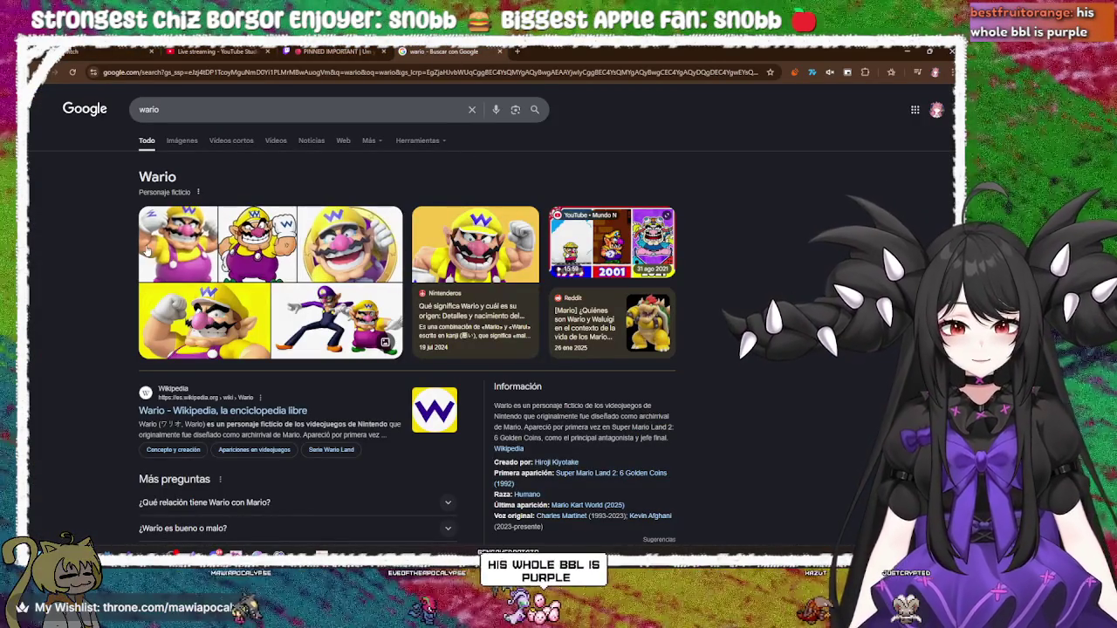
pyautogui.click(501, 53)
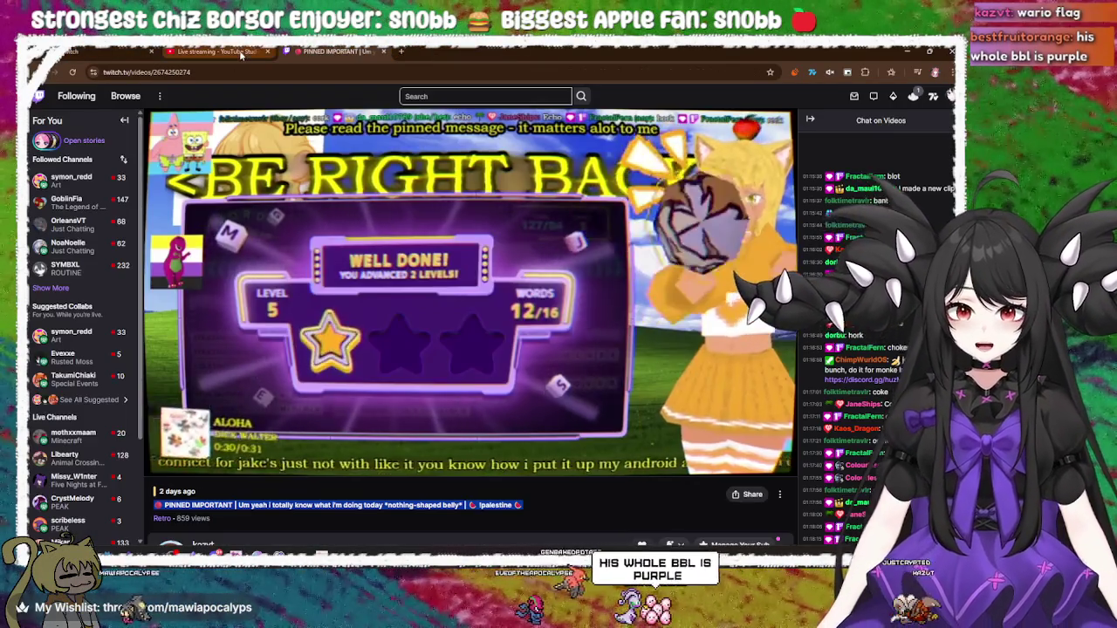
pyautogui.hotkey('ctrl', 'shift', 'Tab')
pyautogui.hotkey('ctrl', 'Tab')
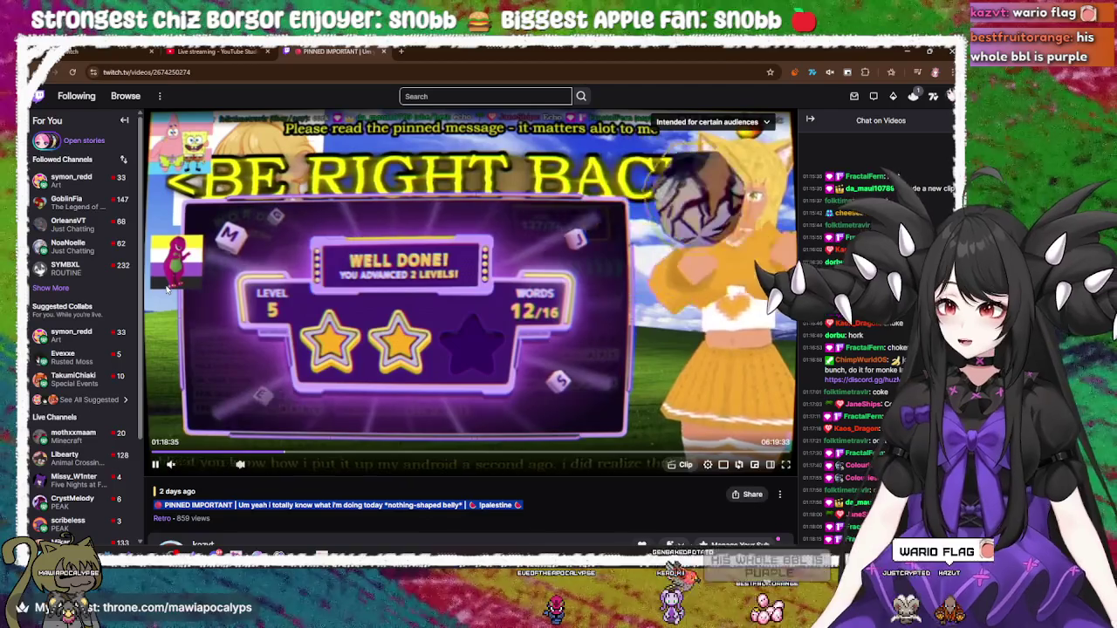
pyautogui.click(548, 499)
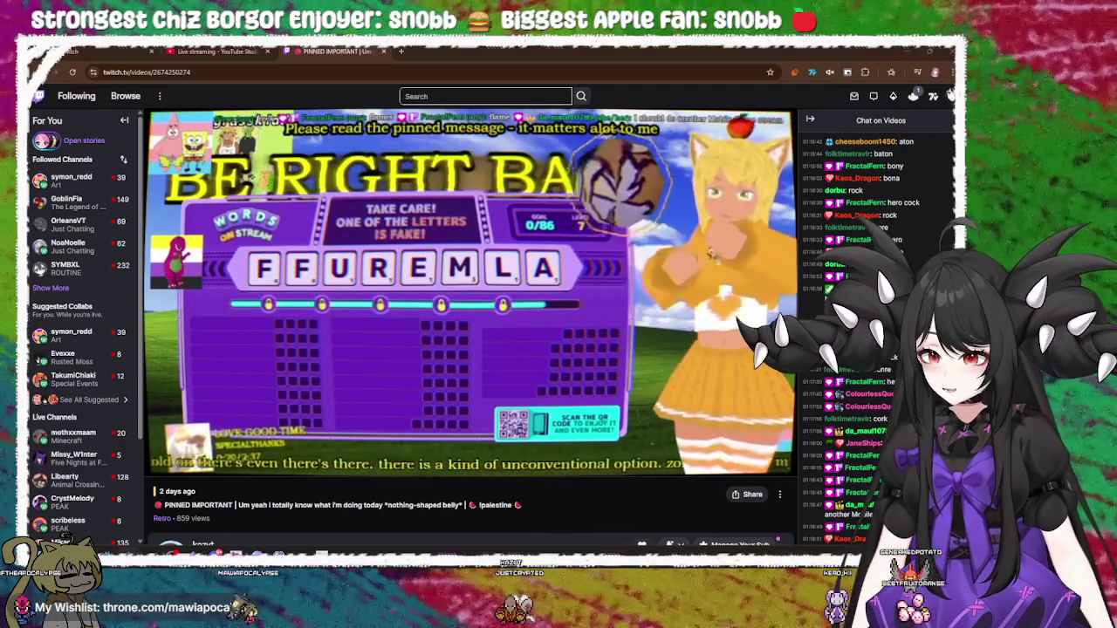
# Switch to the combined Twitch and YouTube chat window with Alt+Tab
pyautogui.hotkey('alt', 'Tab')
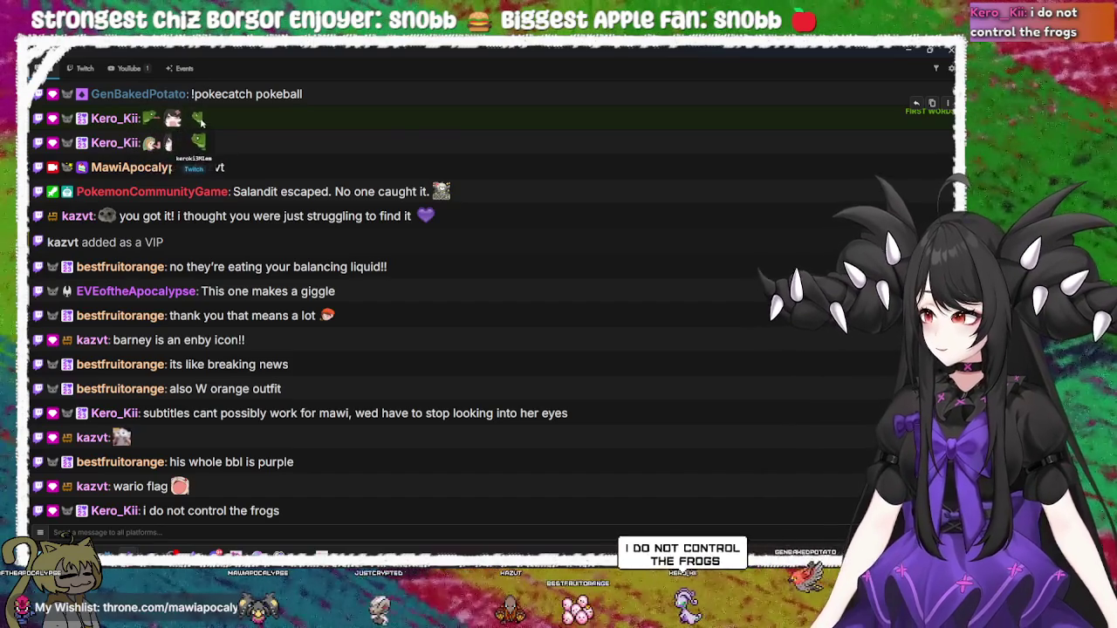
# Return to the browser, where the VOD shows level 7's ARLUMEFF puzzle at 50/86
pyautogui.hotkey('alt', 'Tab')
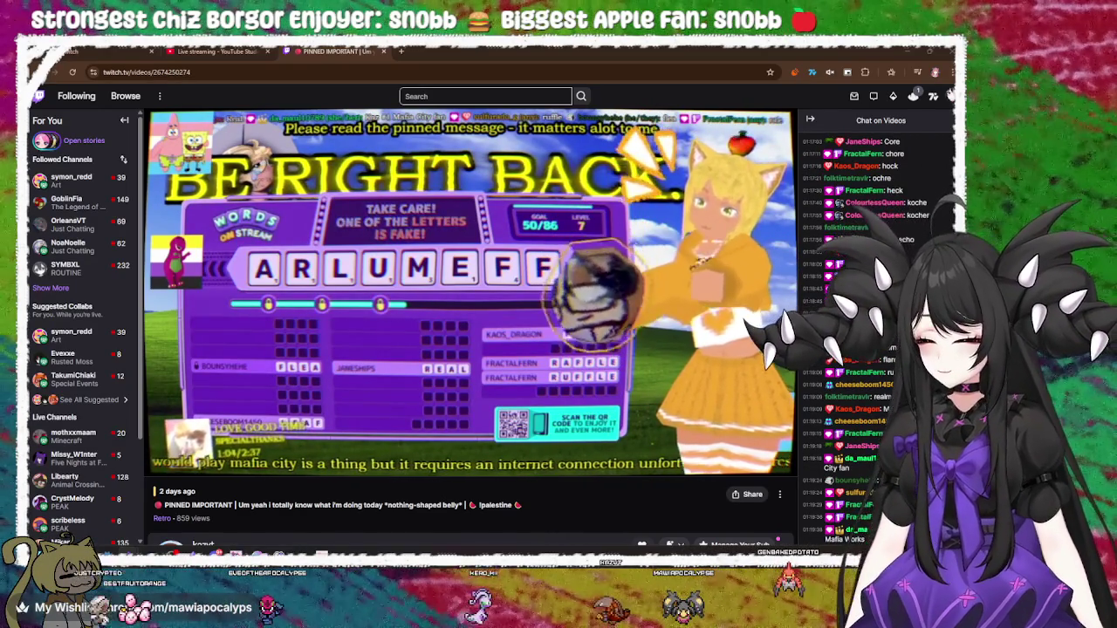
# In a new tab, search Twitch for 'erokii' and open that channel's Videos tab
pyautogui.moveTo(350, 348)
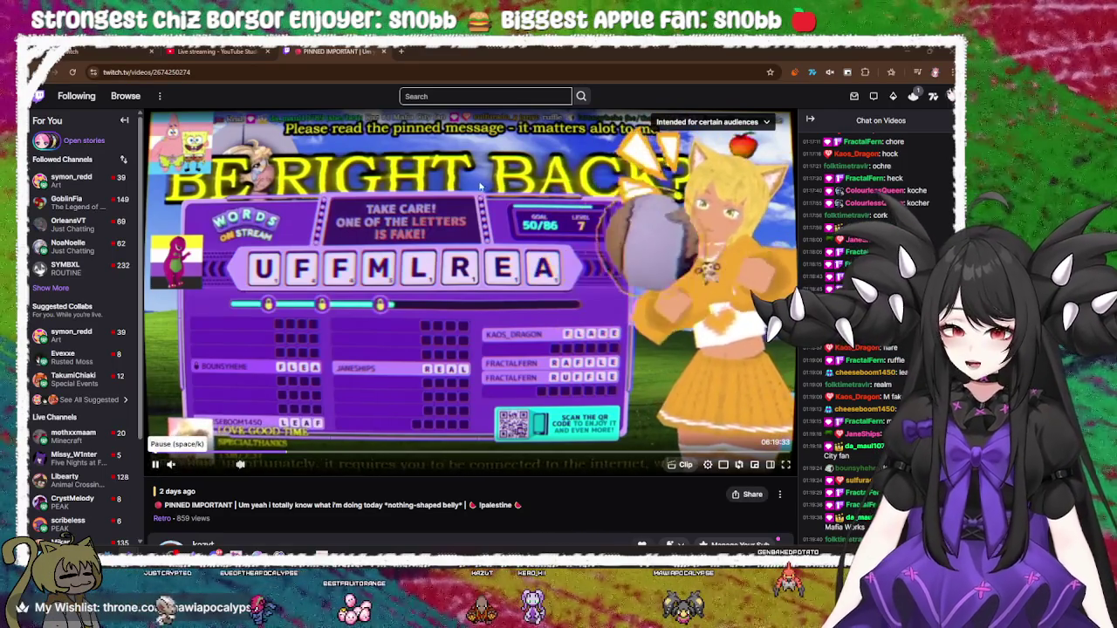
pyautogui.click(400, 51)
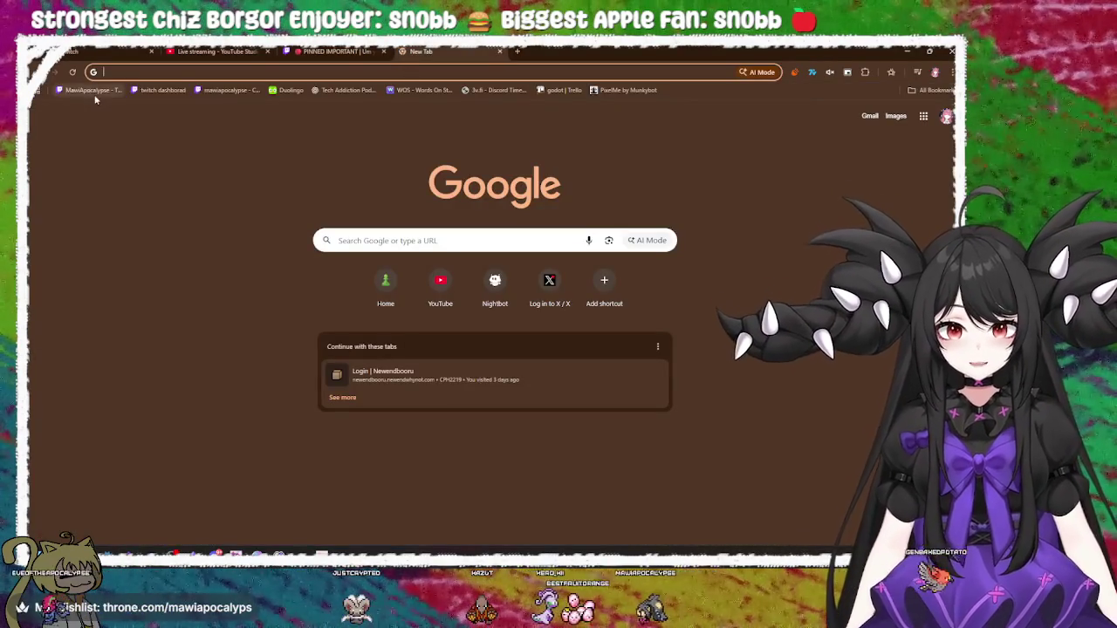
pyautogui.click(95, 90)
pyautogui.click(444, 97)
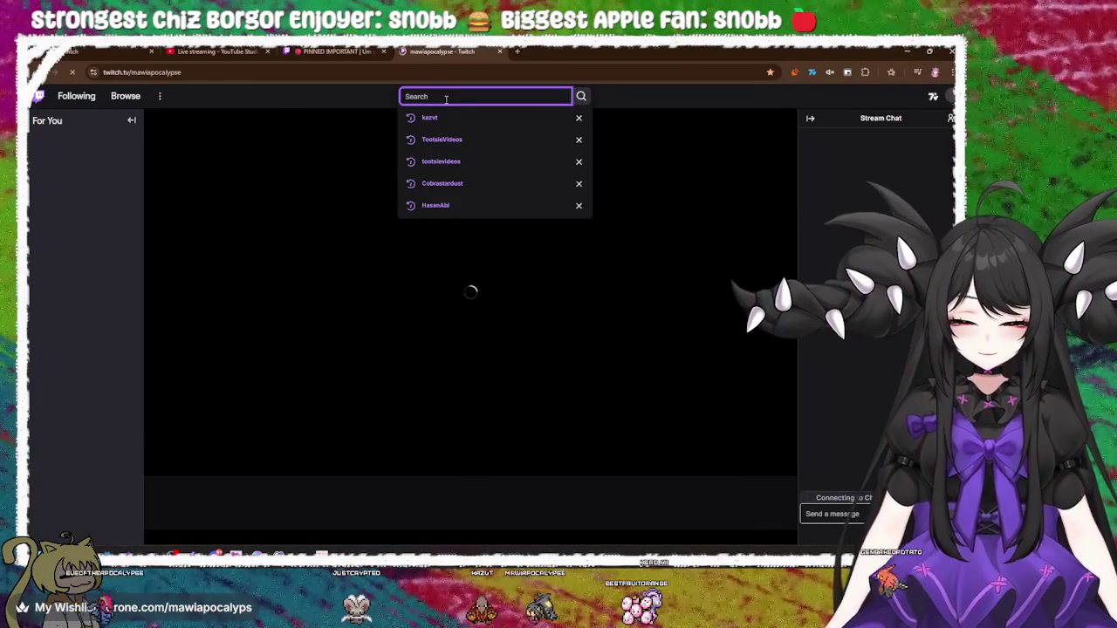
pyautogui.write('erokii')
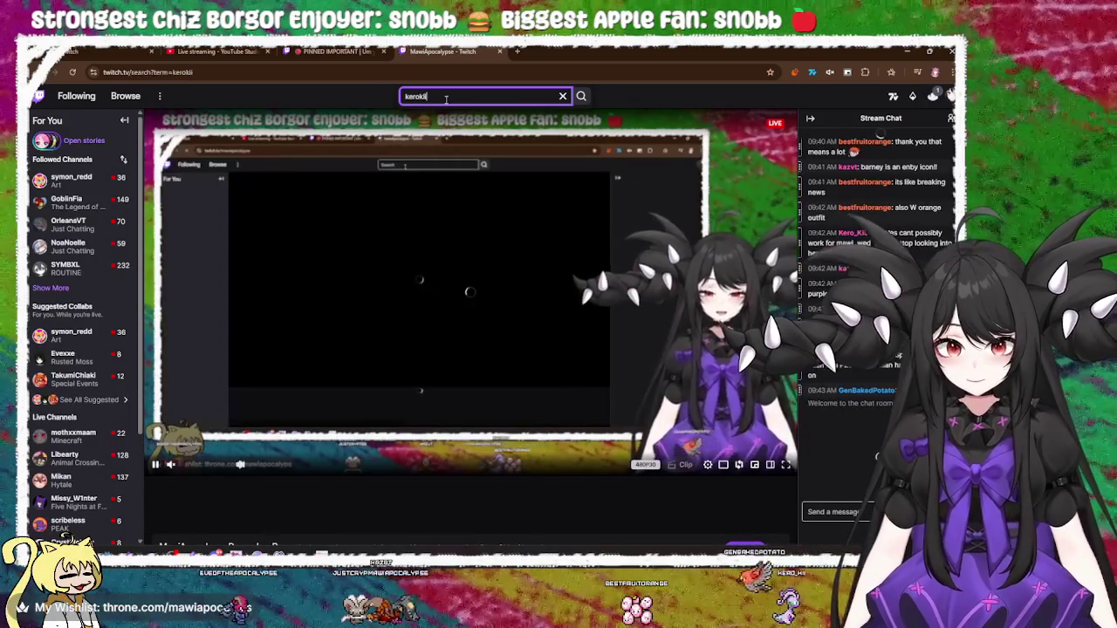
pyautogui.press('Return')
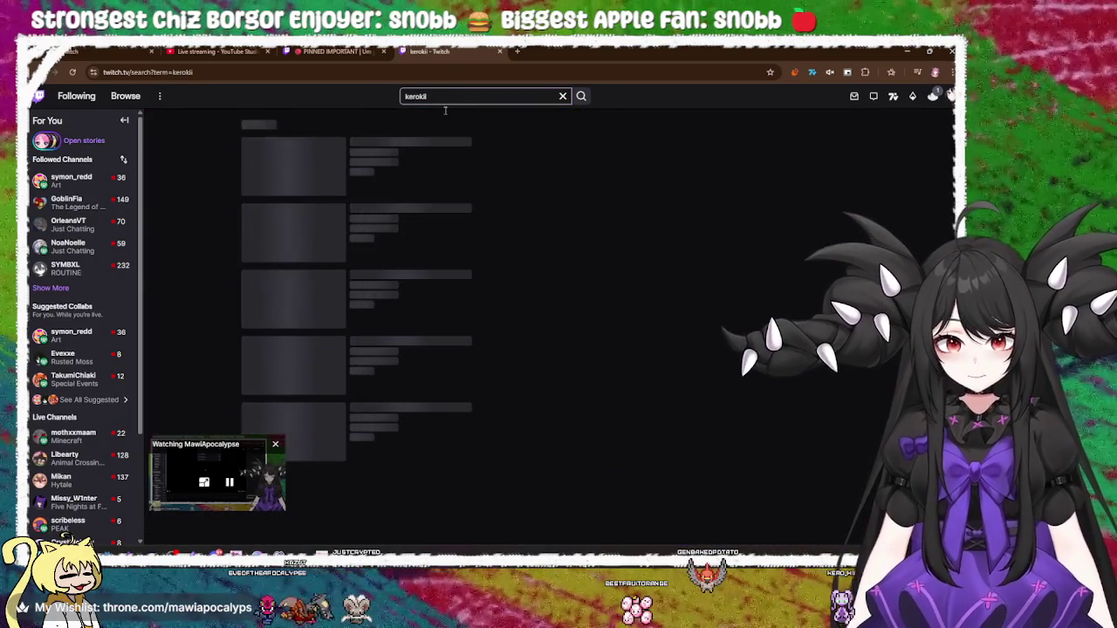
pyautogui.click(349, 154)
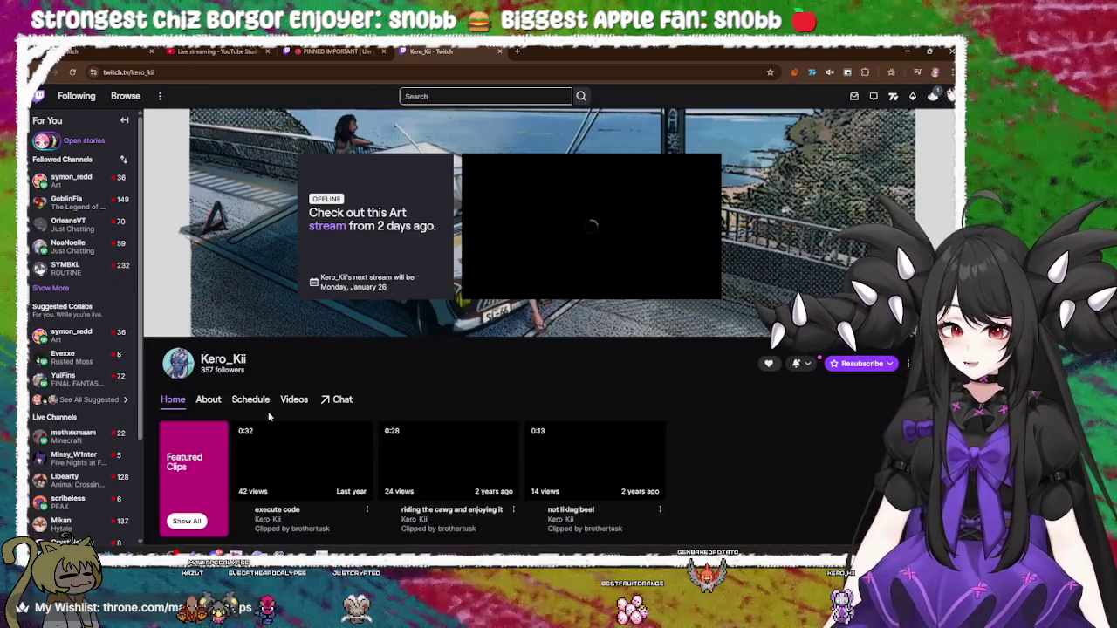
pyautogui.click(294, 399)
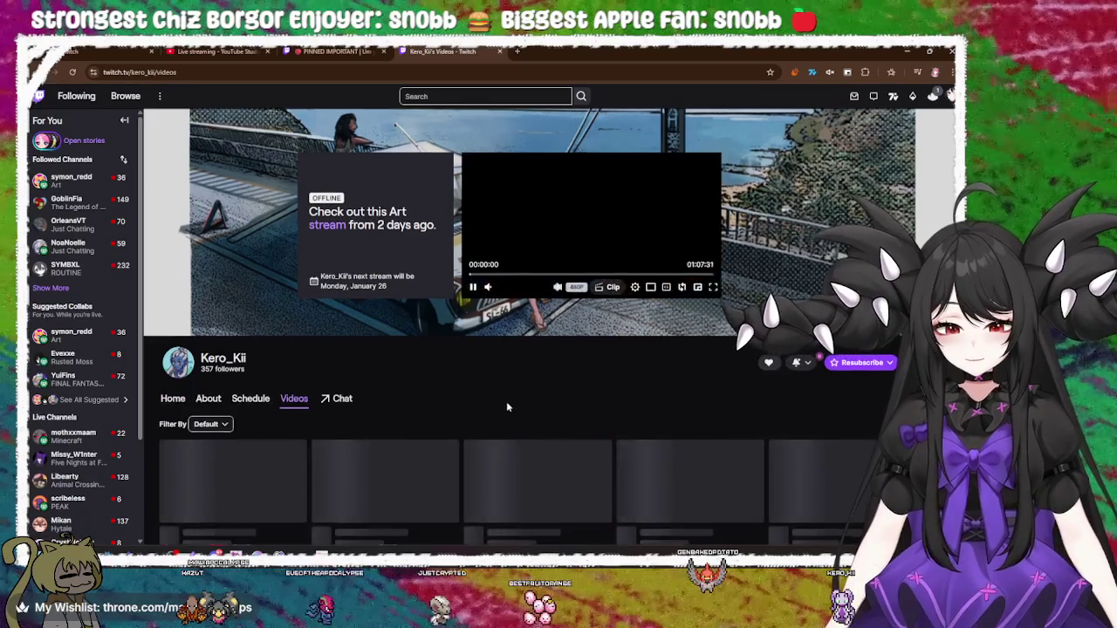
# Check the execute code clip, return, and scroll to Recent broadcasts showing 'drawing till i dont'
pyautogui.scroll(-2, 362, 377)
pyautogui.scroll(2, 362, 376)
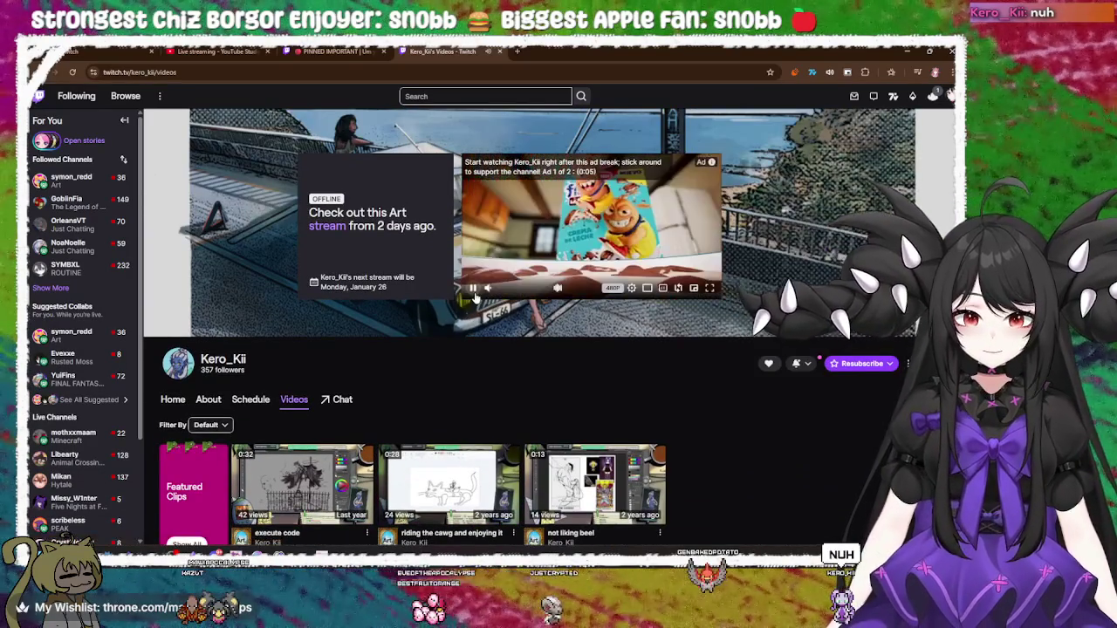
pyautogui.click(301, 484)
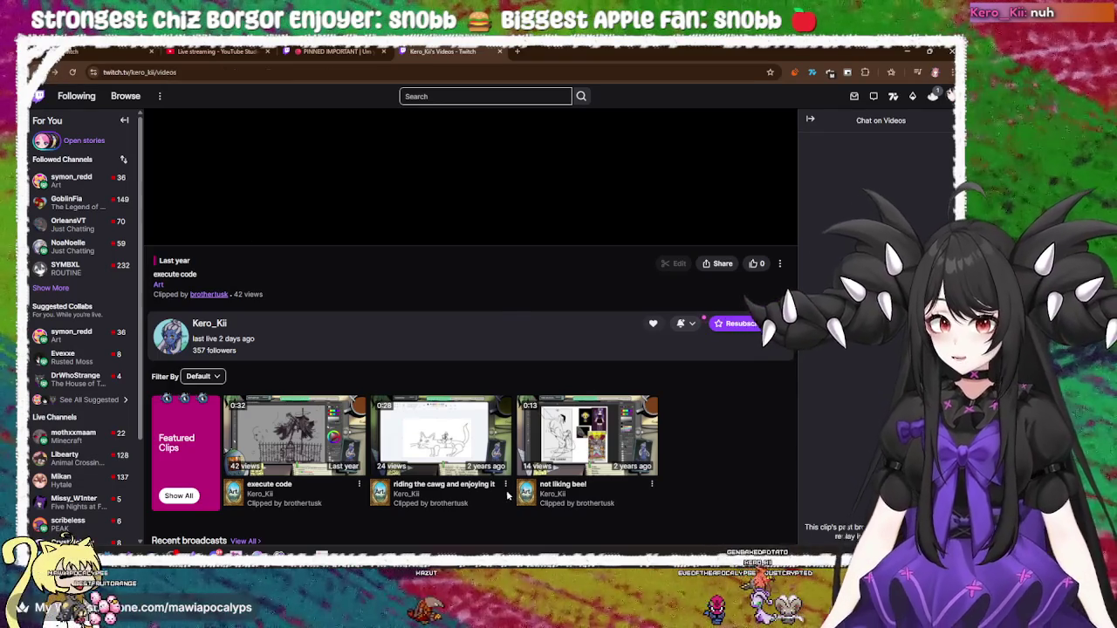
pyautogui.hotkey('alt', 'Left')
pyautogui.scroll(-3, 376, 471)
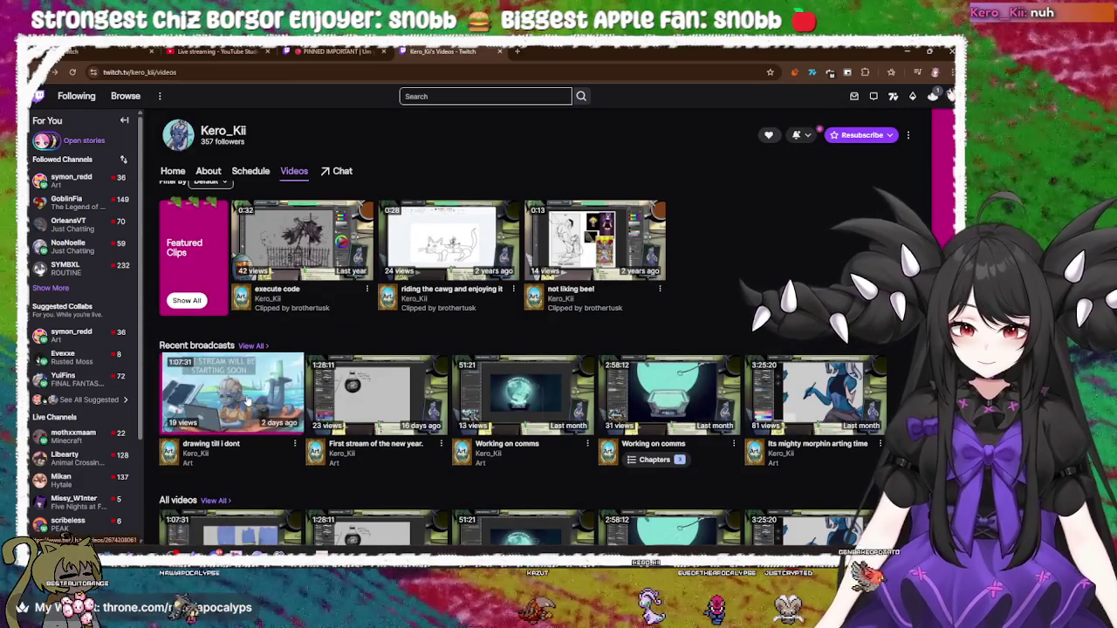
pyautogui.scroll(-2, 250, 397)
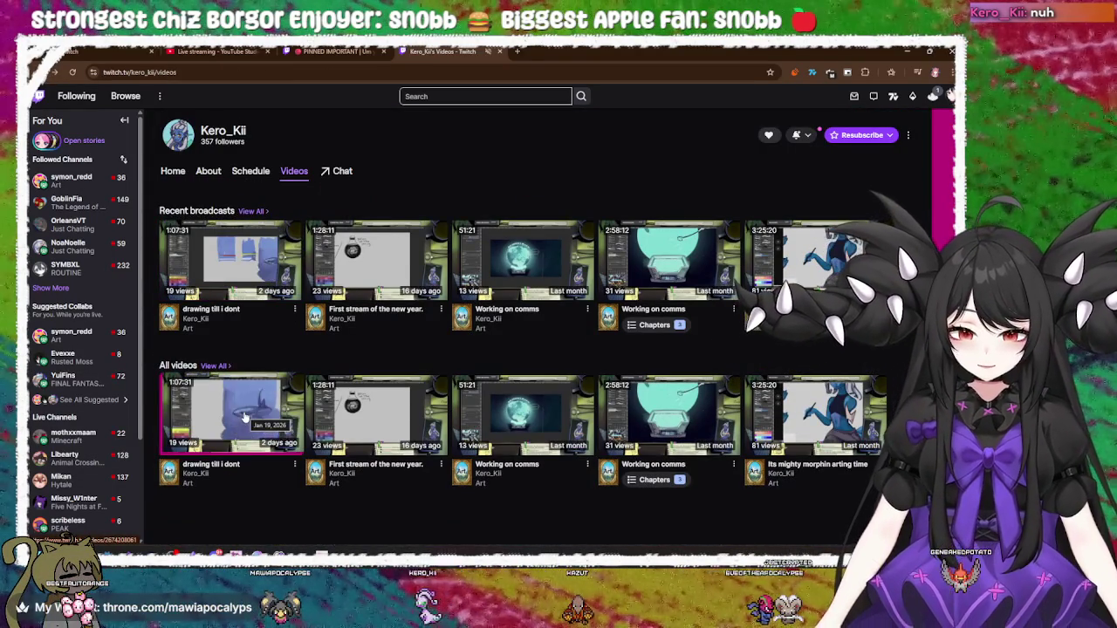
pyautogui.click(246, 417)
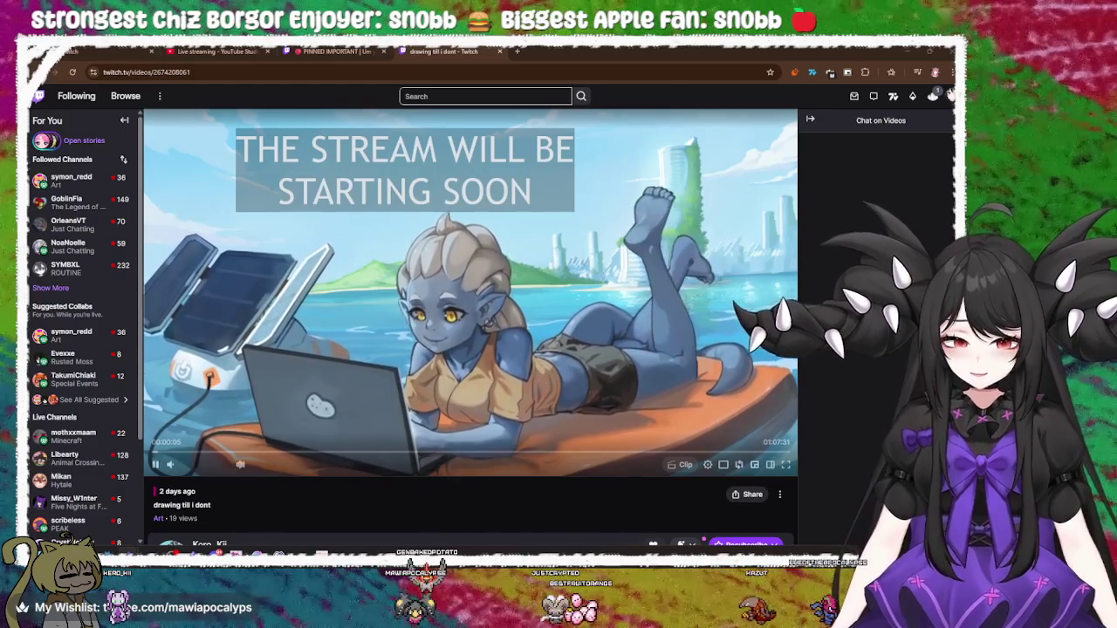
pyautogui.moveTo(342, 175)
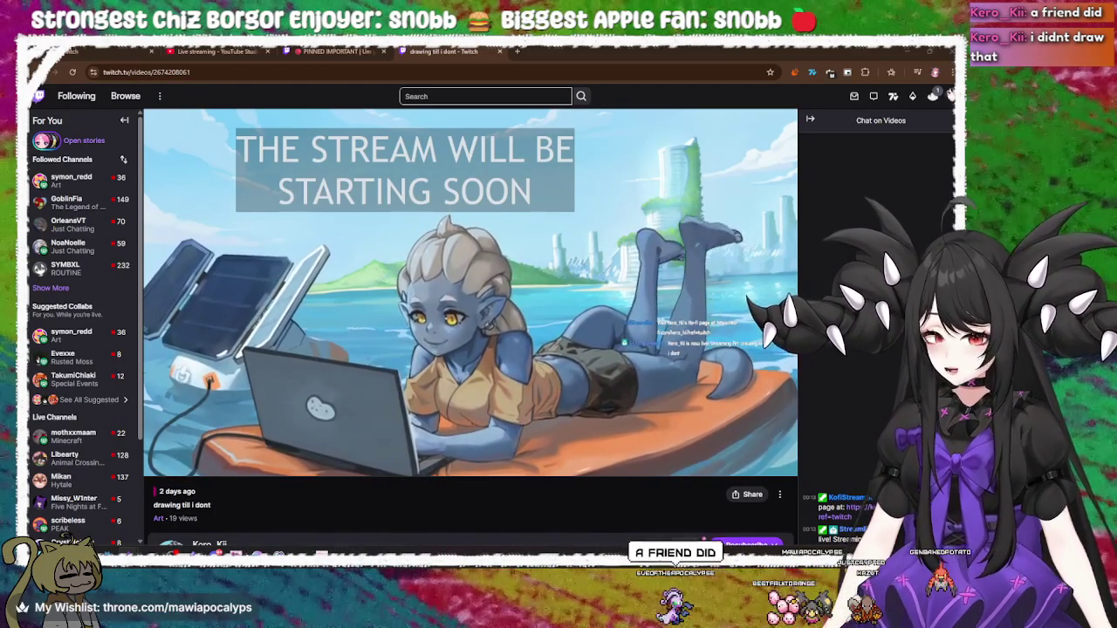
pyautogui.moveTo(572, 406)
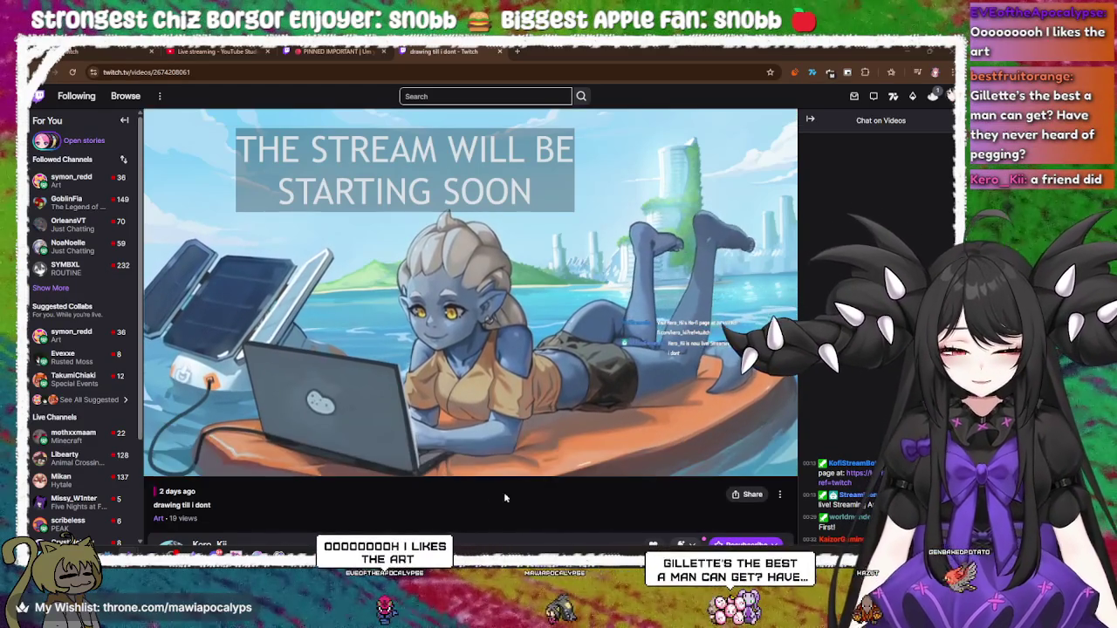
pyautogui.moveTo(186, 456)
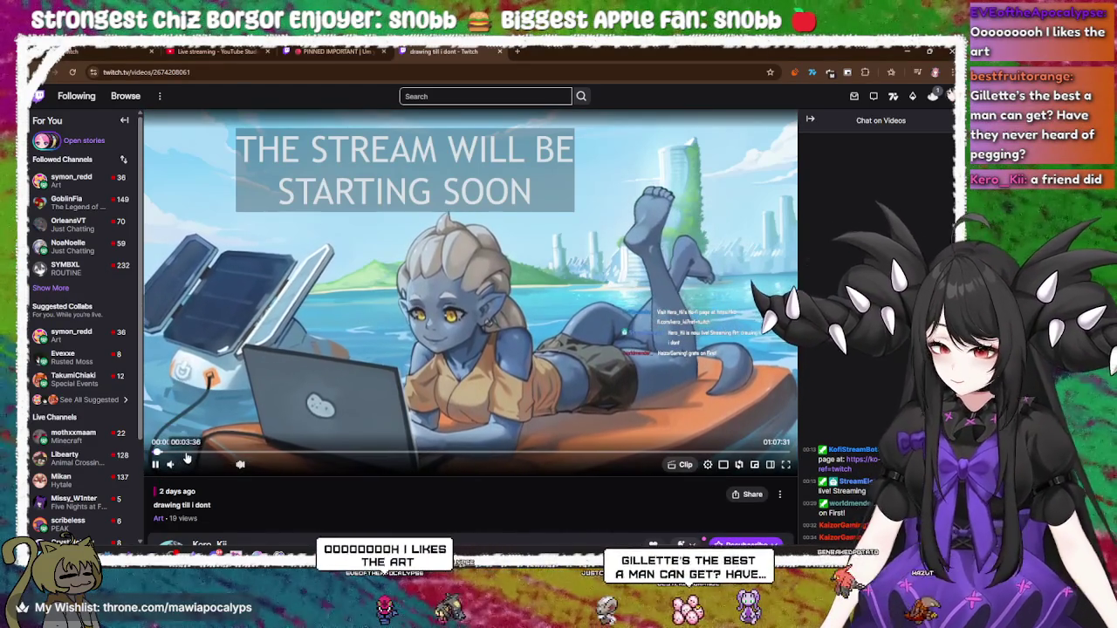
pyautogui.click(224, 455)
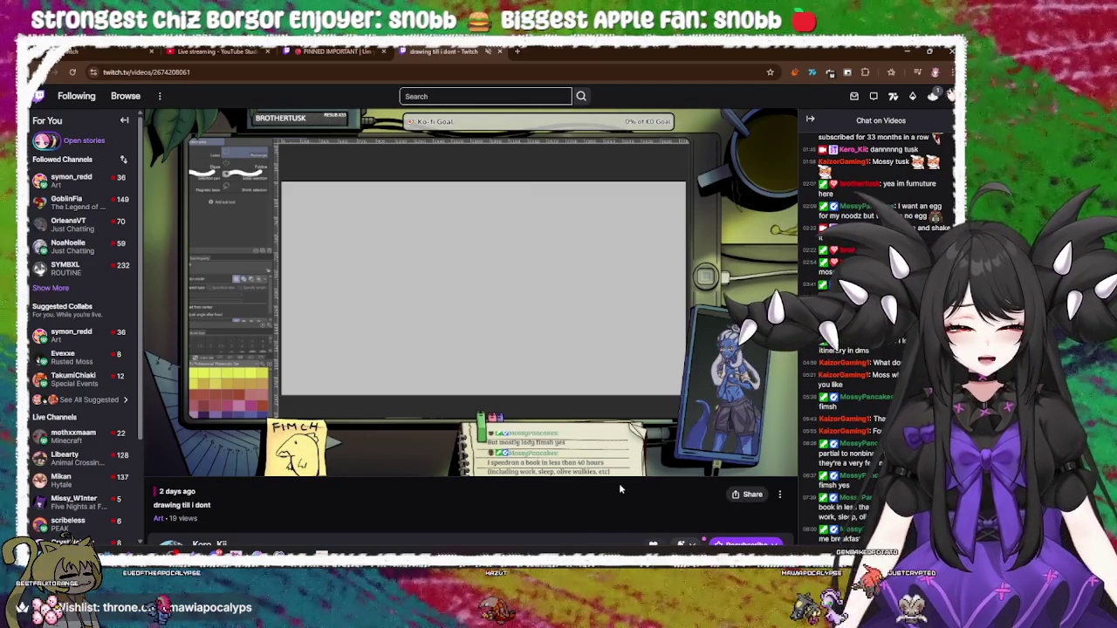
# Jump ahead to the shark painting, view it fullscreen briefly, and pause the VOD there
pyautogui.moveTo(285, 441)
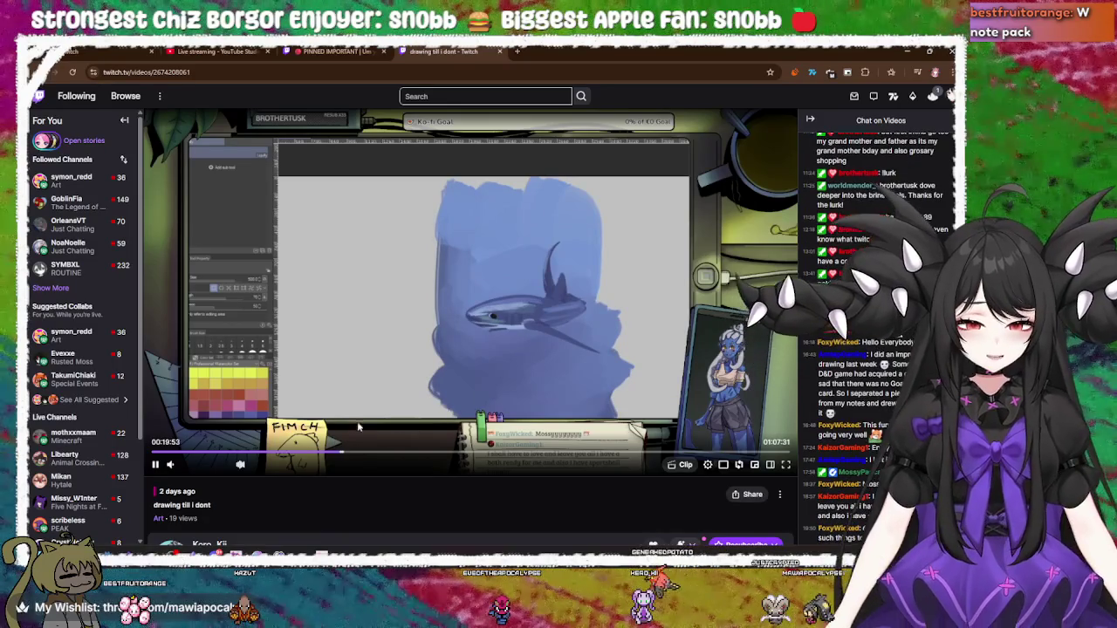
pyautogui.click(375, 457)
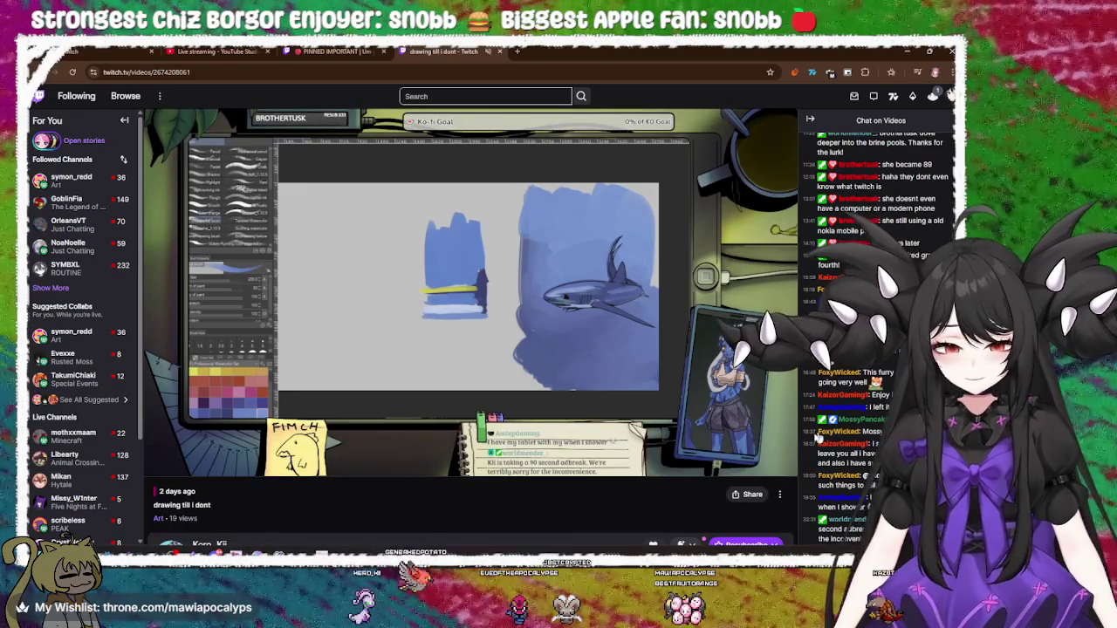
pyautogui.click(781, 468)
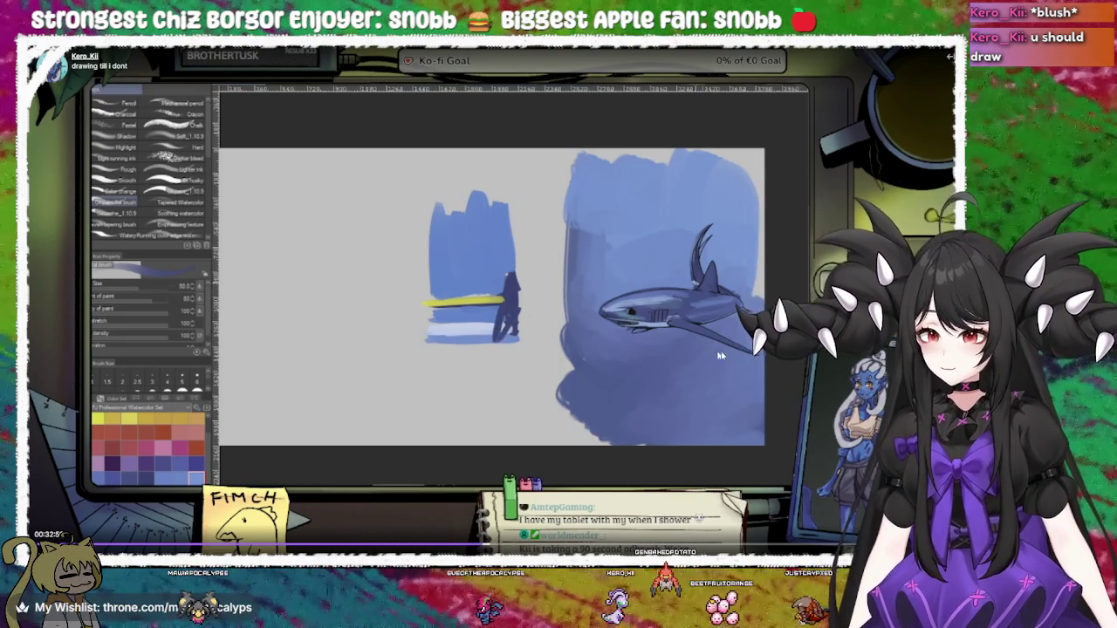
pyautogui.press('Escape')
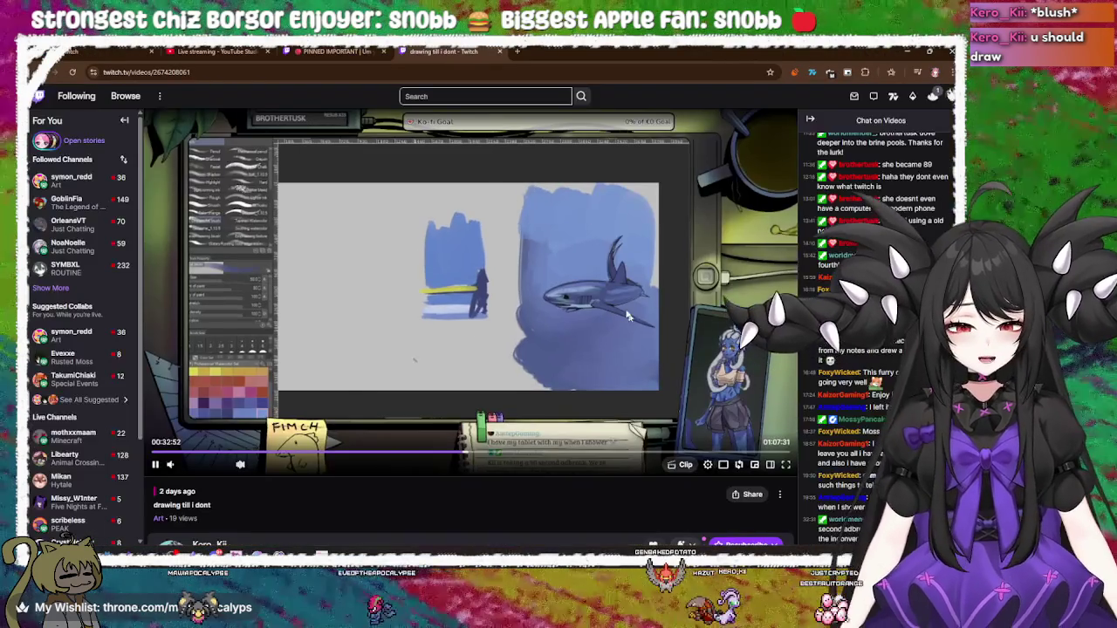
pyautogui.click(156, 468)
pyautogui.hotkey('ctrl', 'shift', 'Tab')
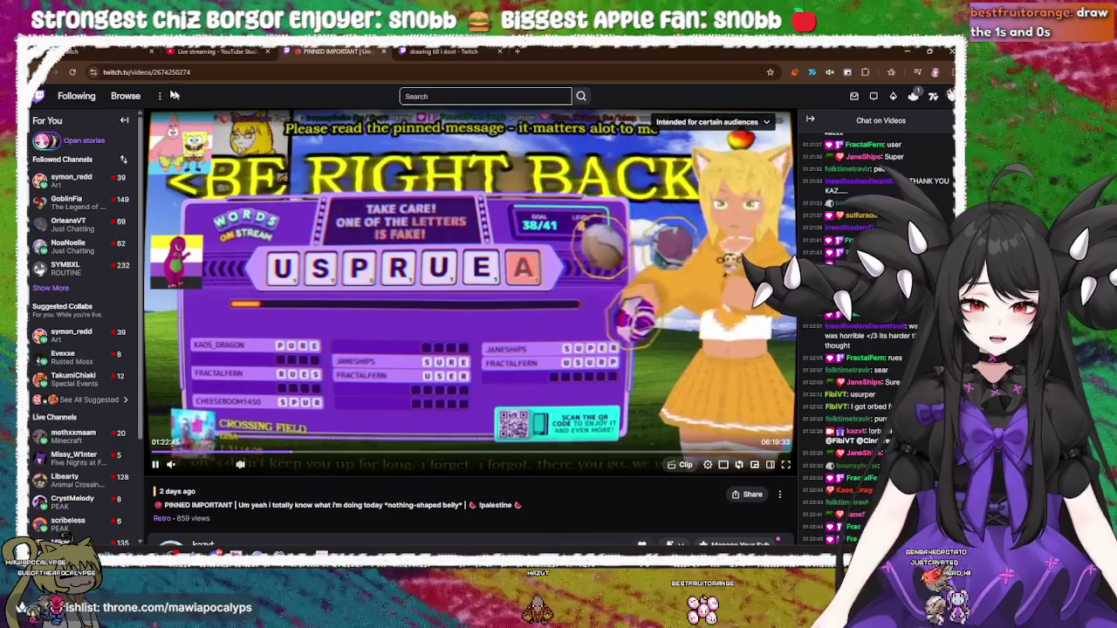
# Browse the streamer's videos, open the burger-background broadcast, then close the Retro broadcast tab
pyautogui.click(54, 72)
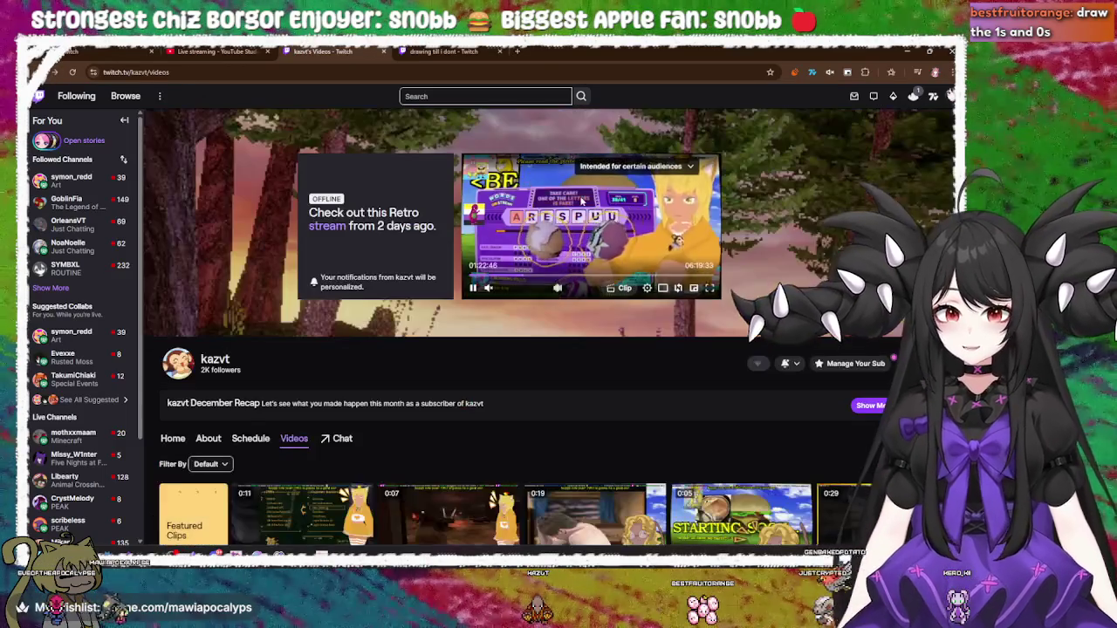
pyautogui.scroll(-3, 522, 386)
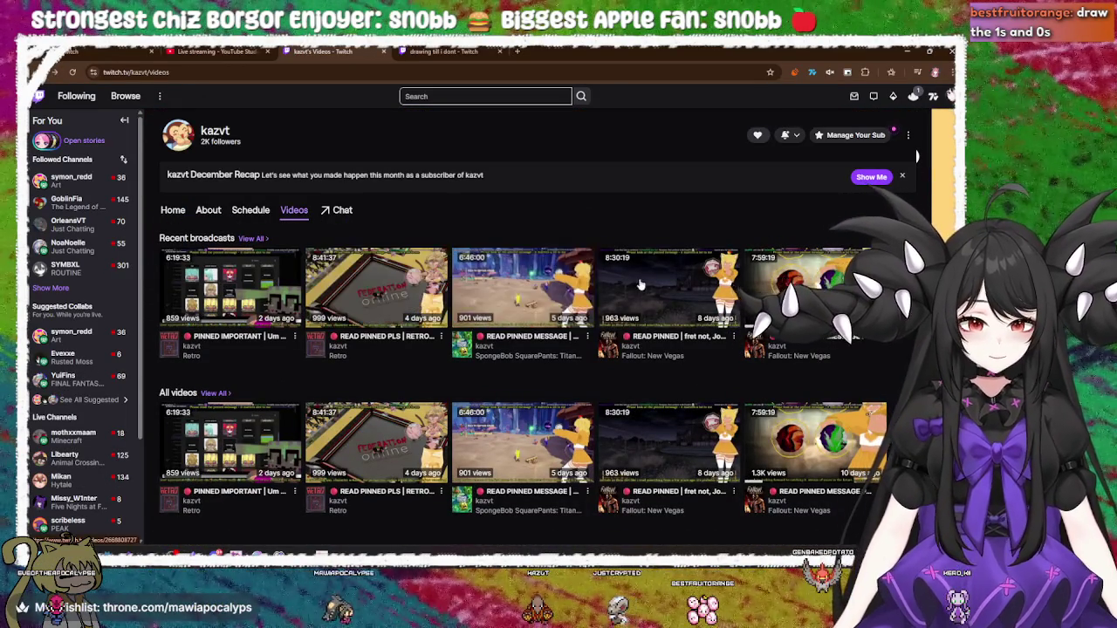
pyautogui.click(405, 283)
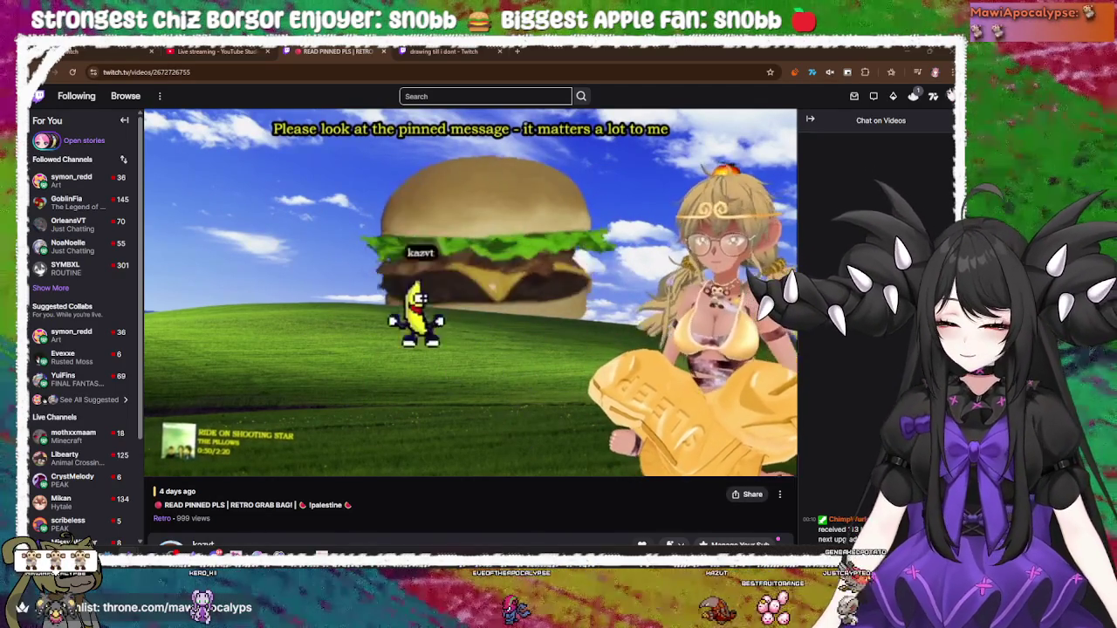
pyautogui.moveTo(191, 440)
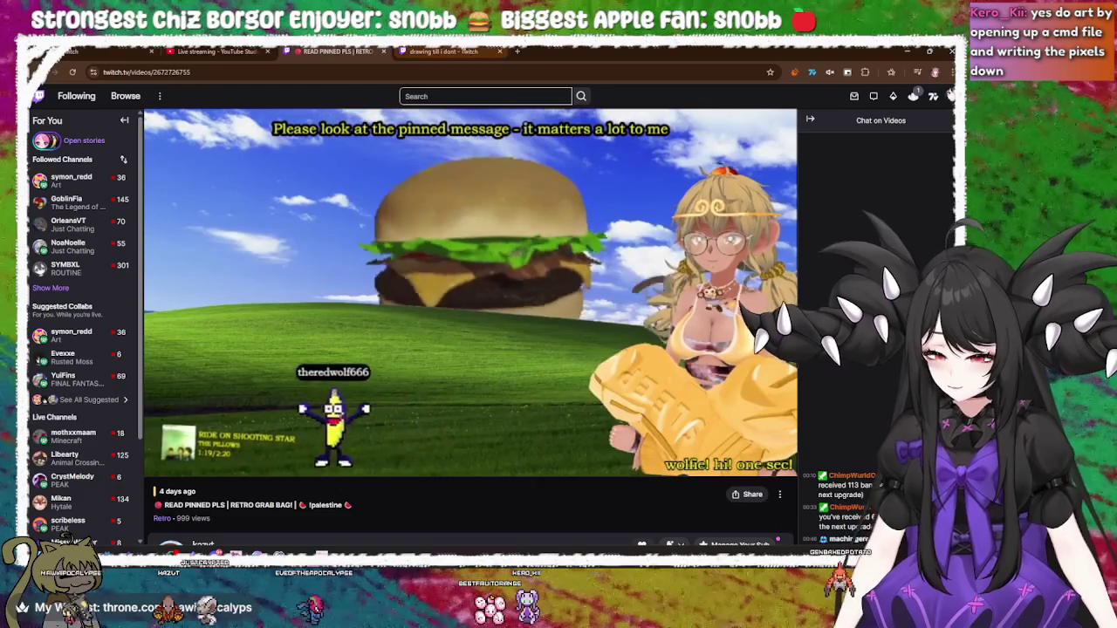
pyautogui.click(383, 52)
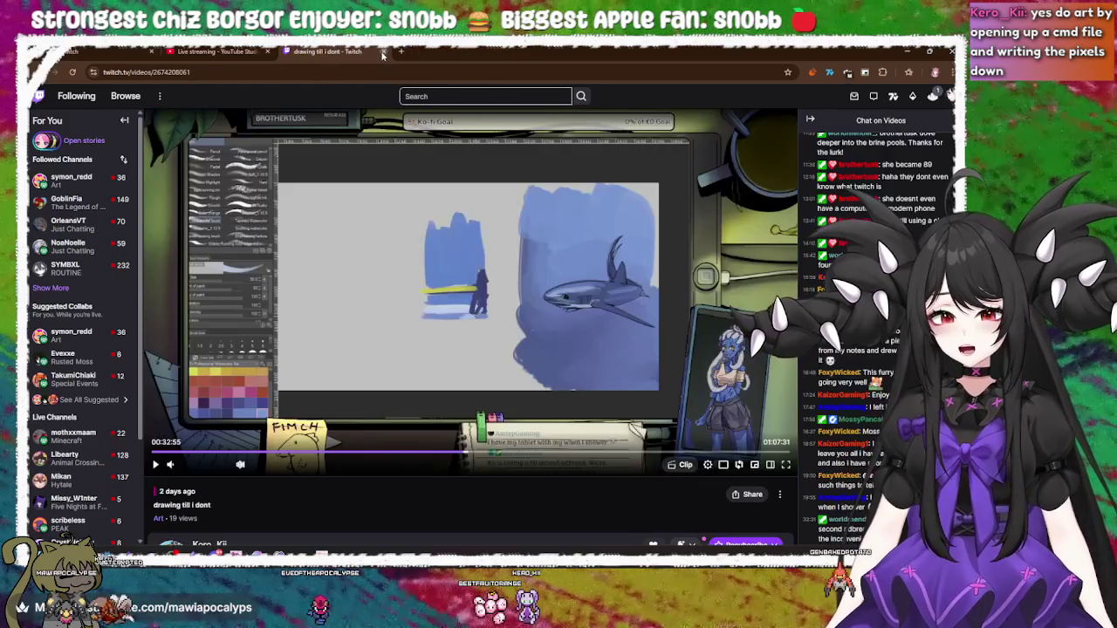
# Close the drawing VOD tab, minimize the browser, and place the cursor on line 137 of player.gd
pyautogui.click(383, 52)
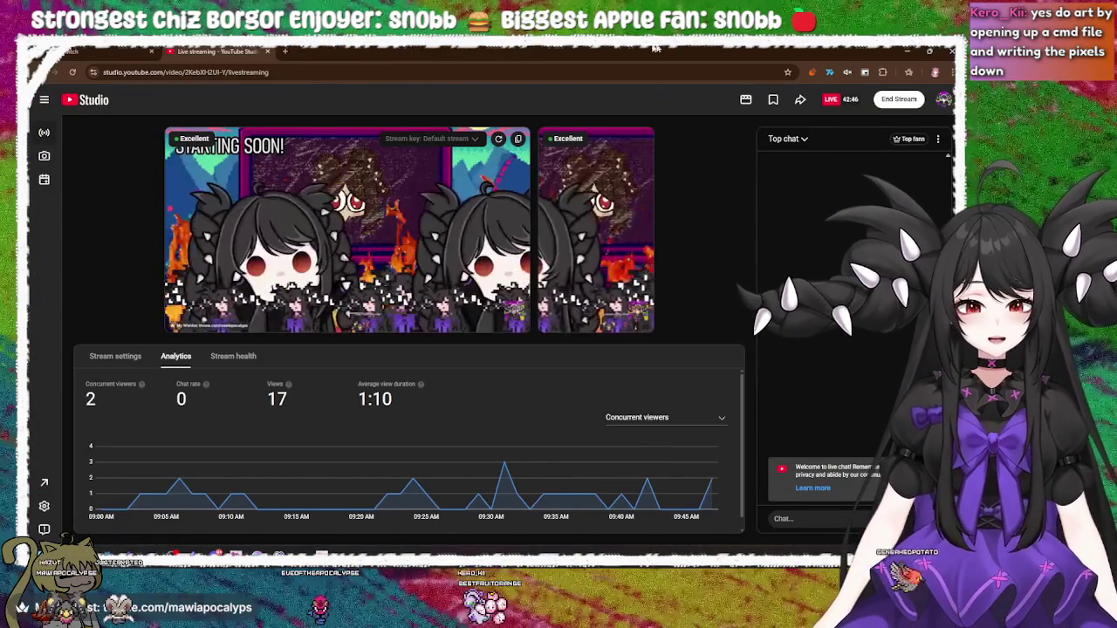
pyautogui.click(909, 52)
pyautogui.click(547, 339)
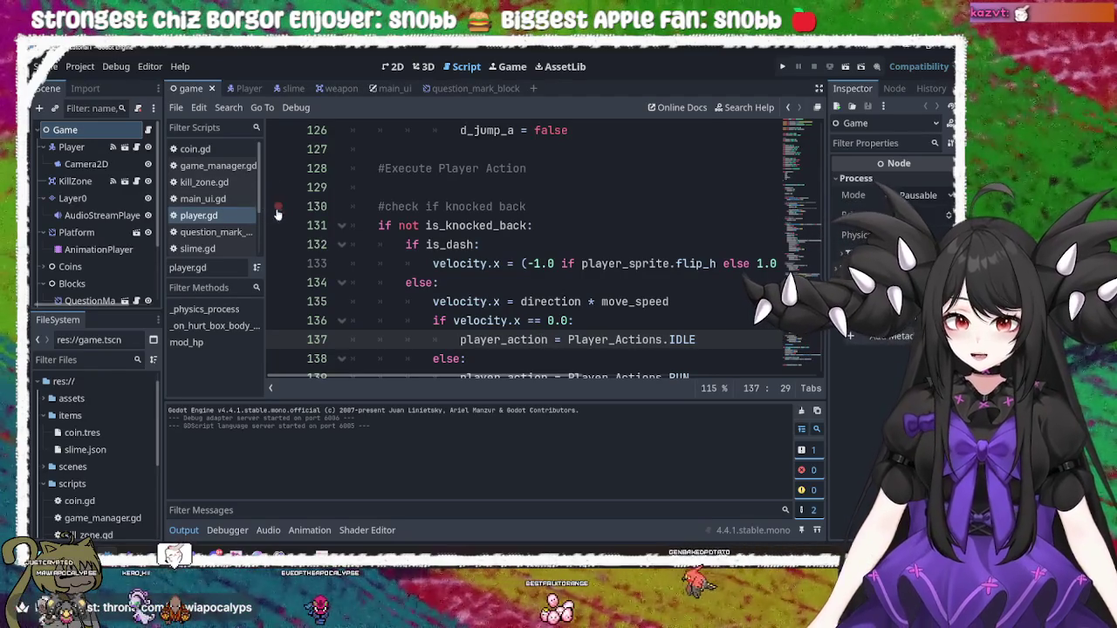
# Scroll through player.gd's knockback movement code, then open the Debug menu
pyautogui.scroll(10, 297, 219)
pyautogui.scroll(-15, 287, 255)
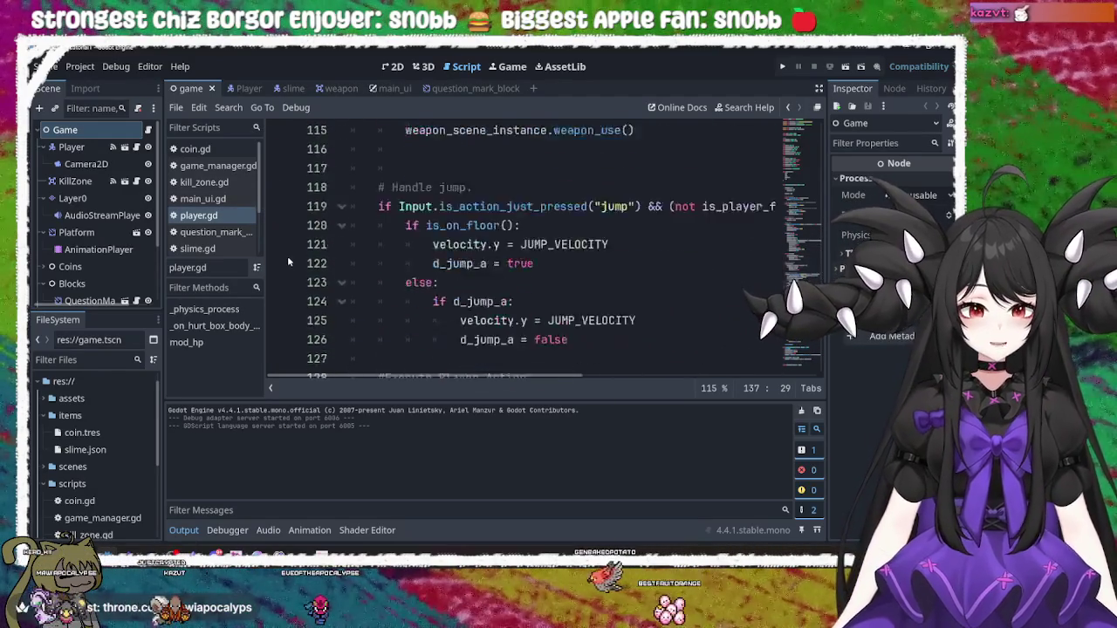
pyautogui.scroll(7, 287, 262)
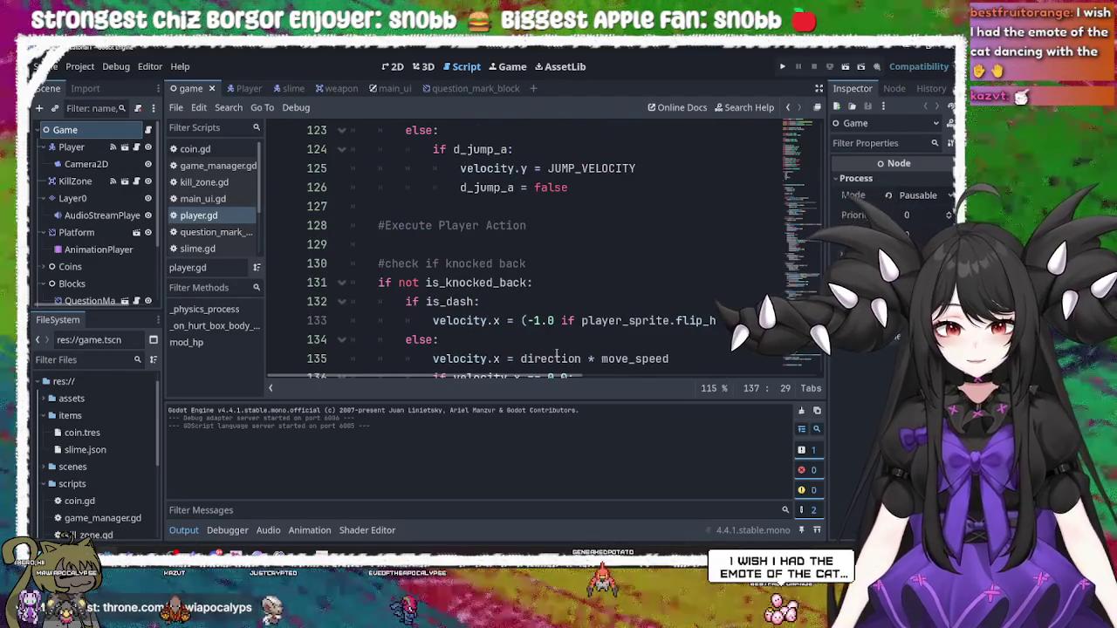
pyautogui.scroll(-3, 298, 264)
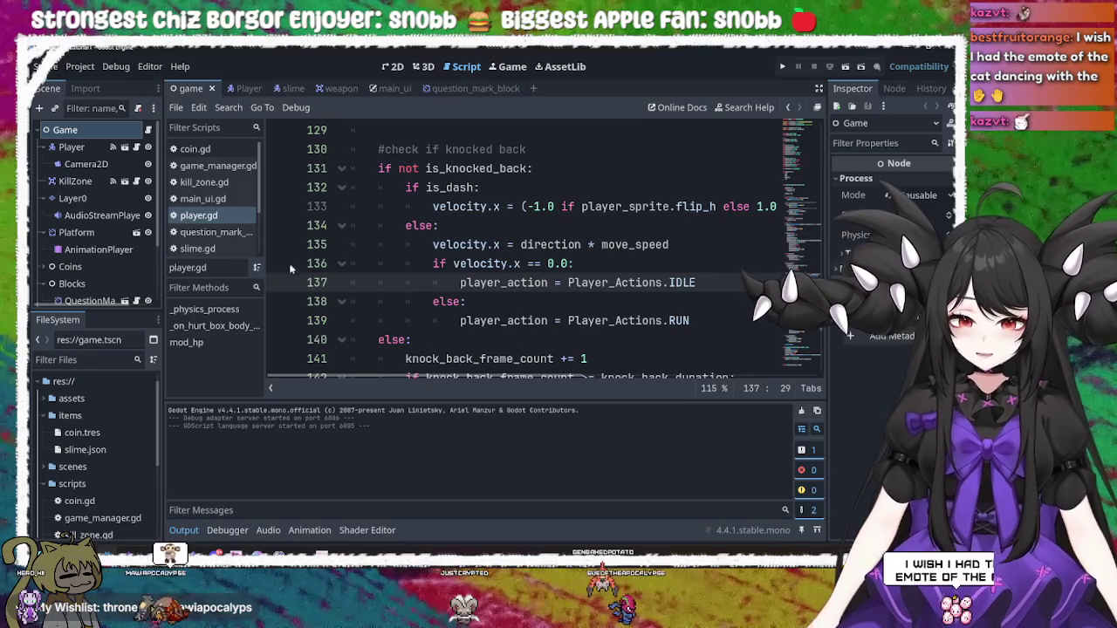
pyautogui.scroll(3, 289, 264)
pyautogui.scroll(-2, 299, 283)
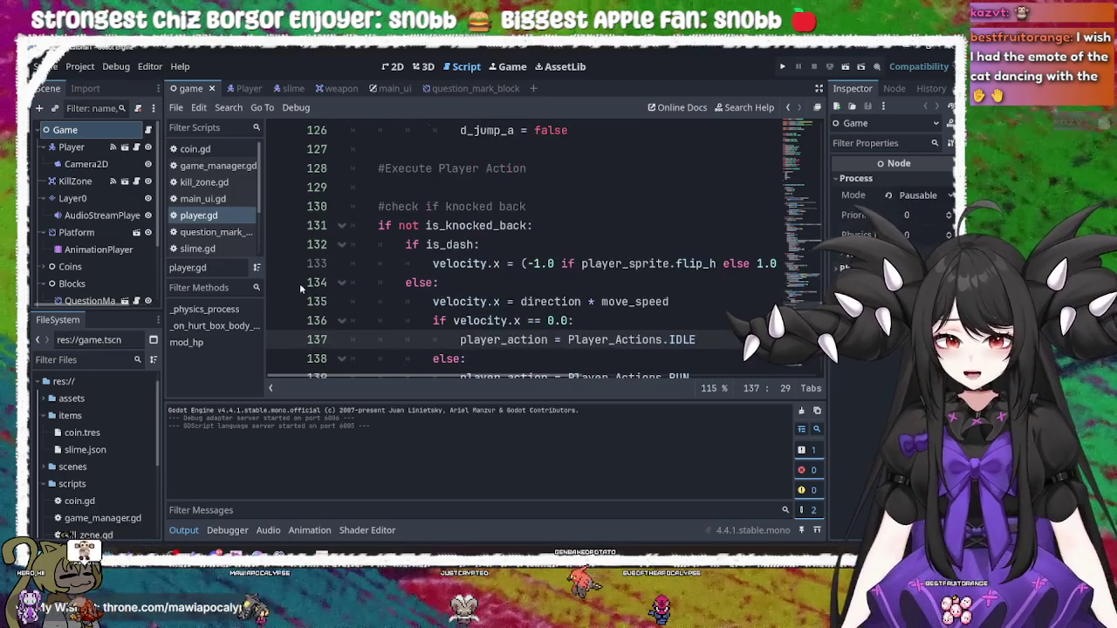
pyautogui.click(126, 69)
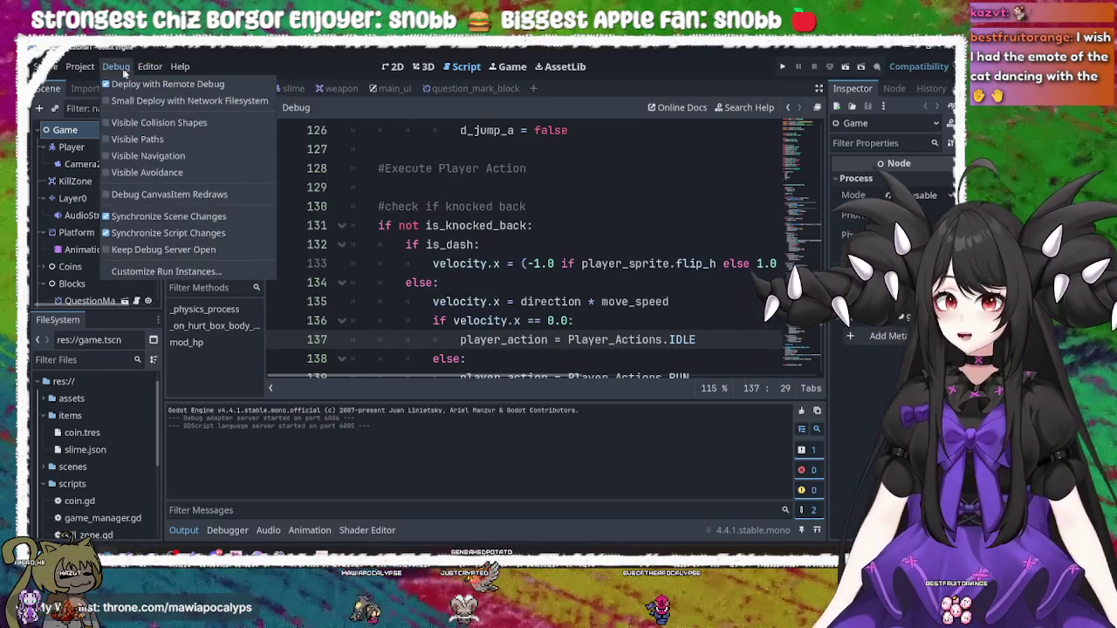
# Change Editor Settings' Custom Display Scale to 0.5, then Save & Restart the editor
pyautogui.click(192, 87)
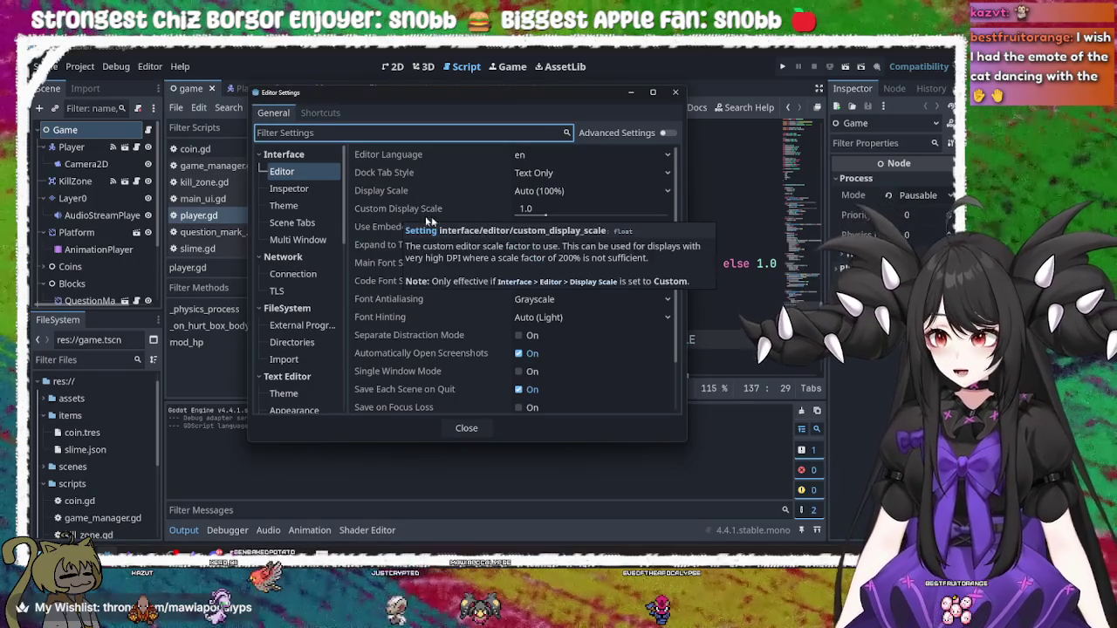
pyautogui.moveTo(541, 218)
pyautogui.mouseDown()
pyautogui.moveTo(516, 215)
pyautogui.moveTo(535, 210)
pyautogui.mouseUp()
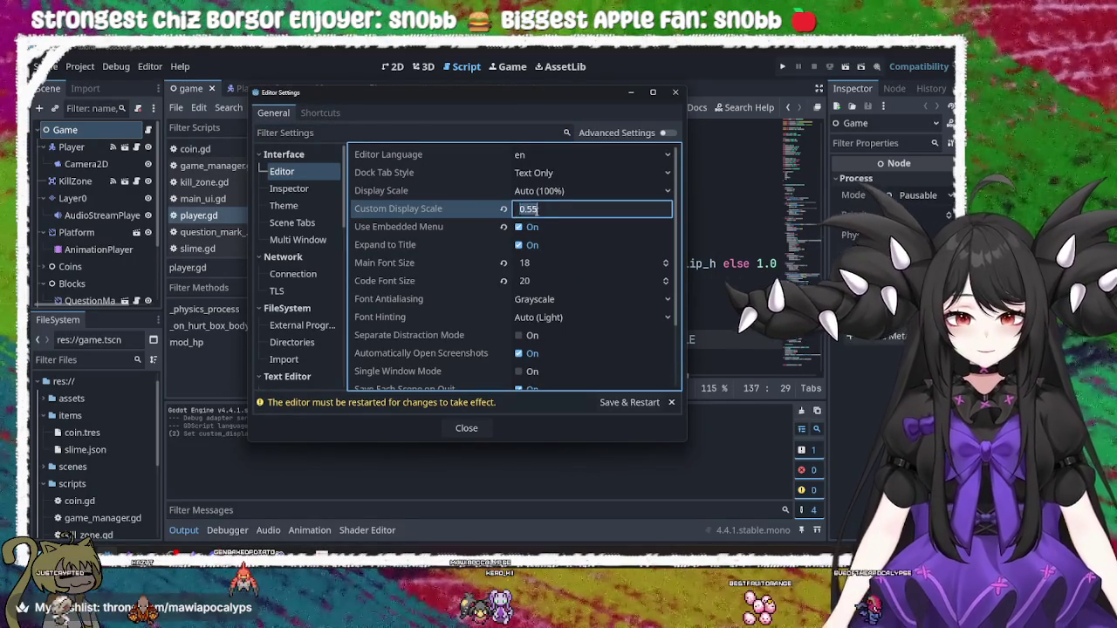
pyautogui.press('BackSpace')
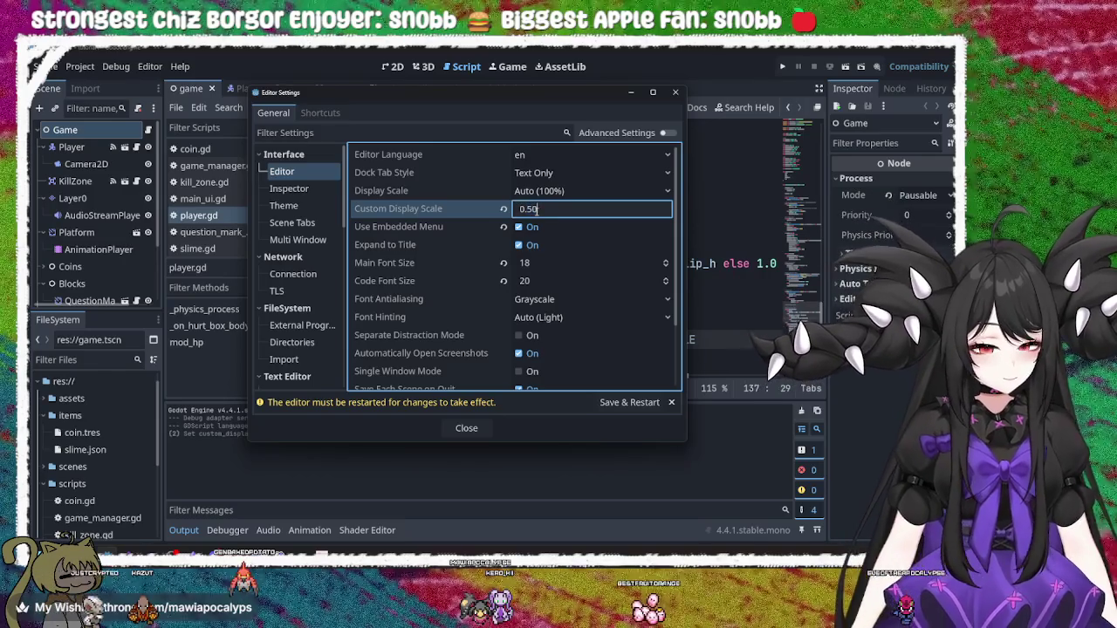
pyautogui.click(611, 402)
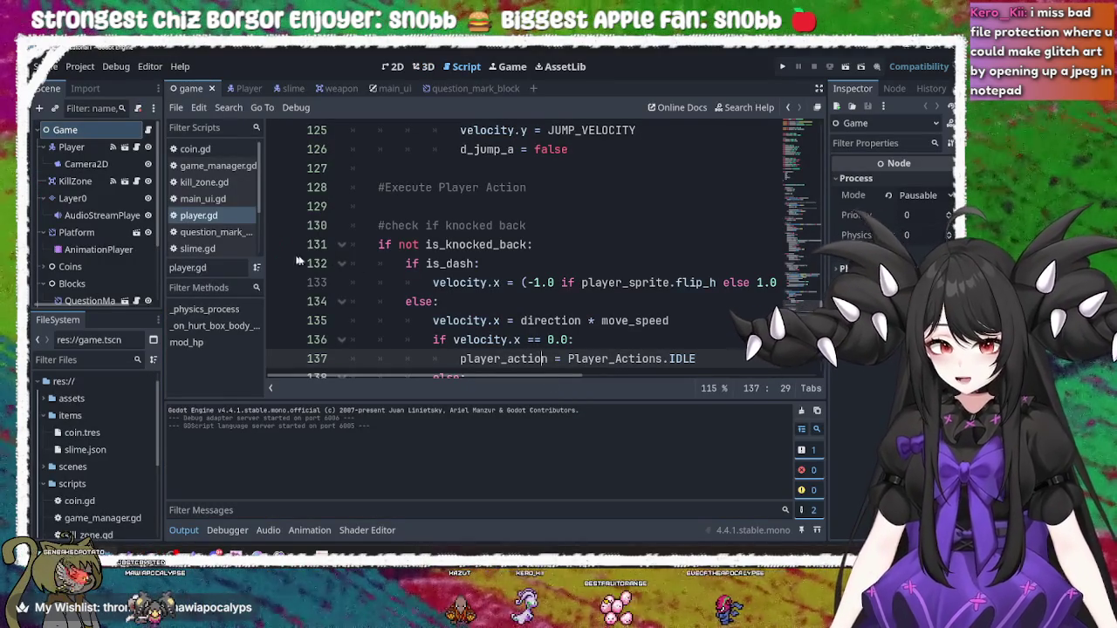
pyautogui.click(497, 264)
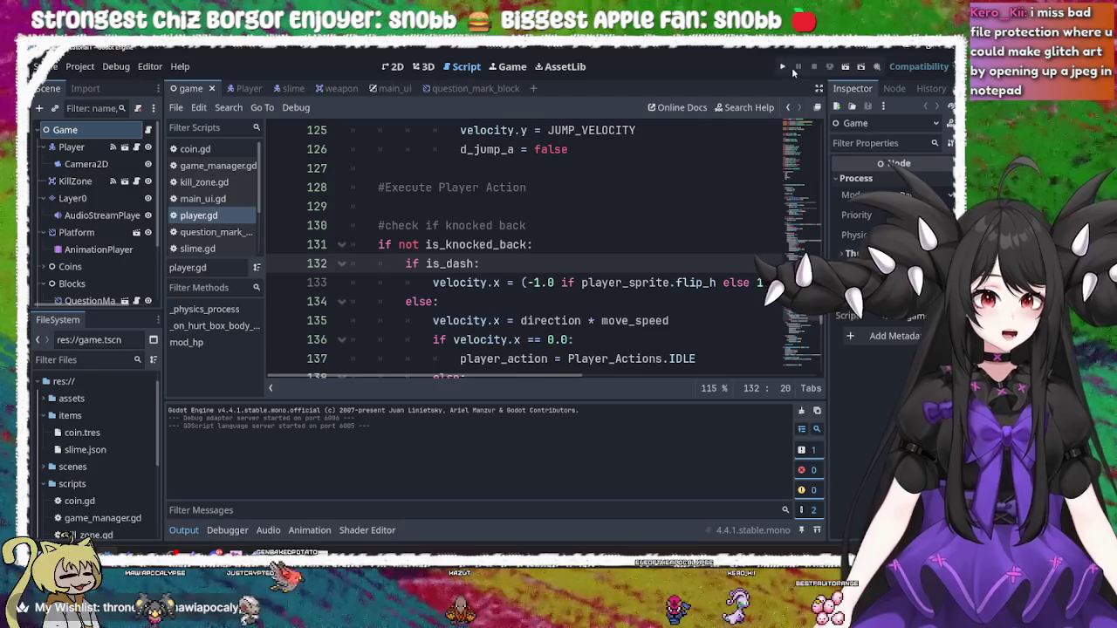
pyautogui.click(250, 89)
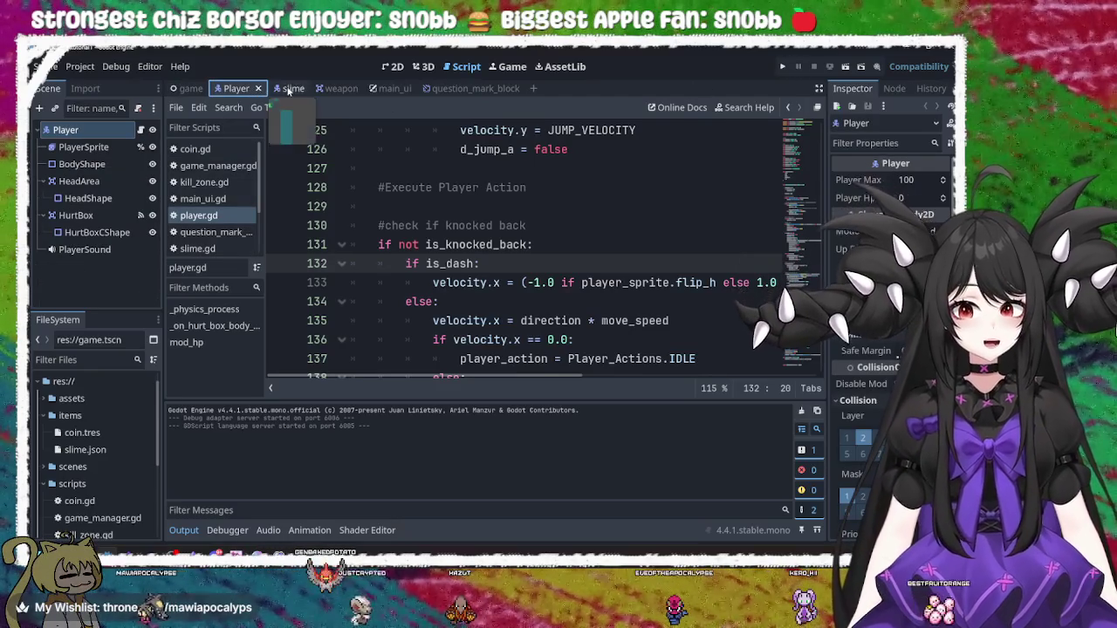
pyautogui.click(188, 88)
pyautogui.click(393, 67)
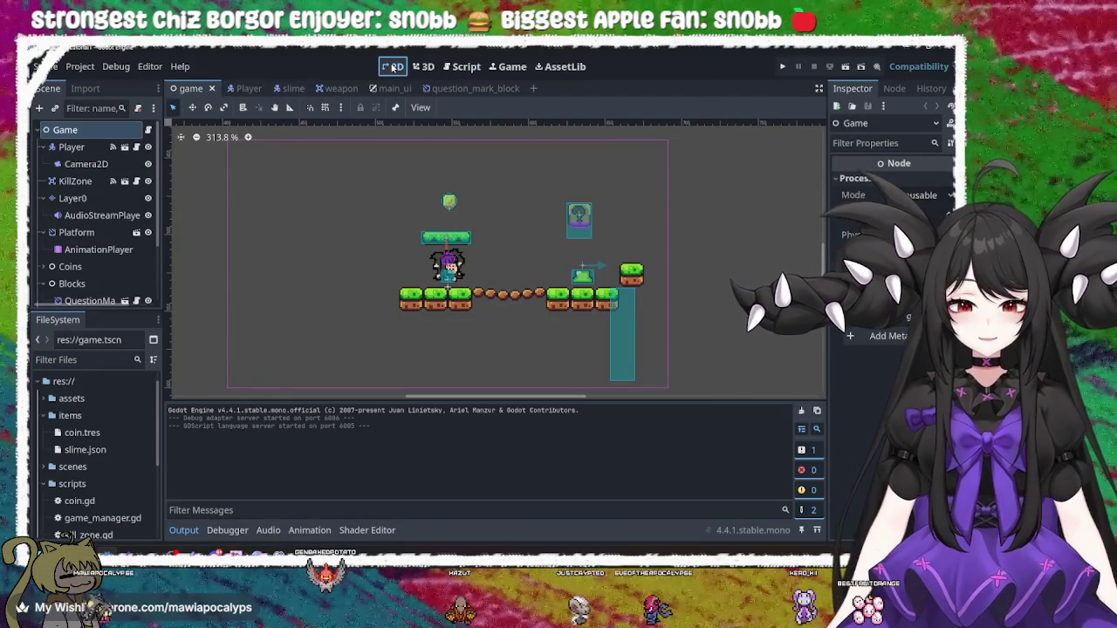
pyautogui.click(248, 88)
pyautogui.click(283, 88)
pyautogui.click(328, 89)
pyautogui.click(467, 88)
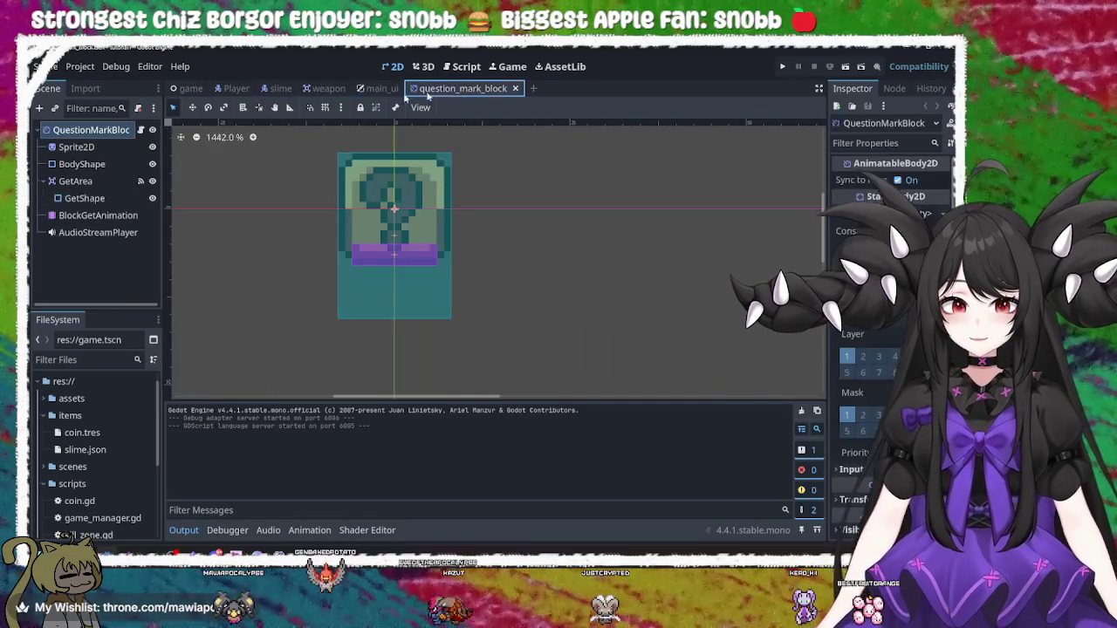
pyautogui.click(189, 88)
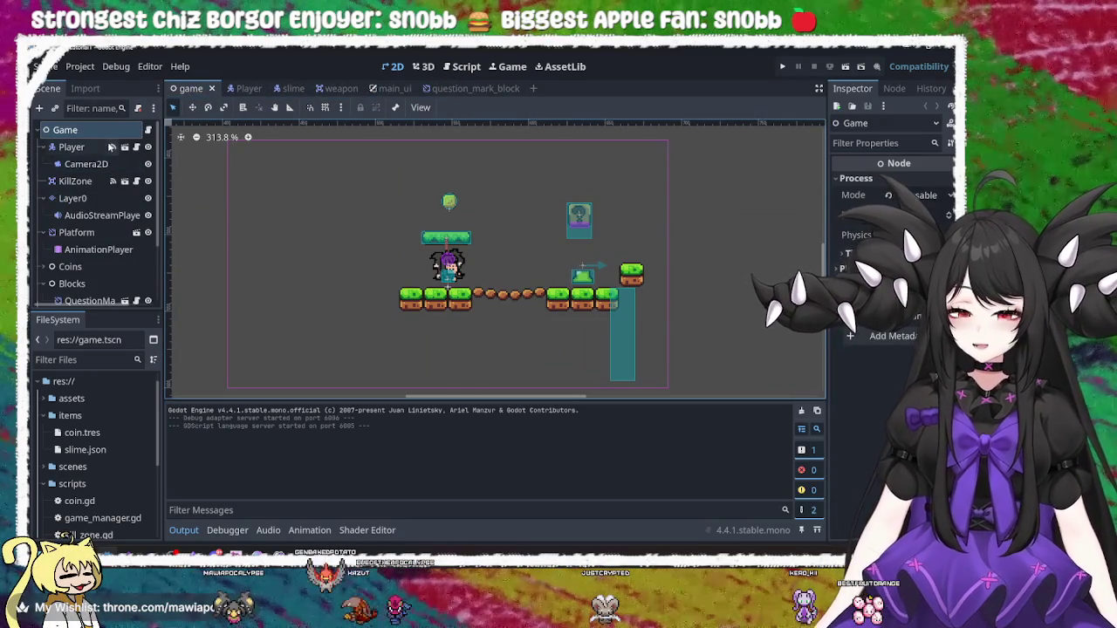
pyautogui.click(136, 148)
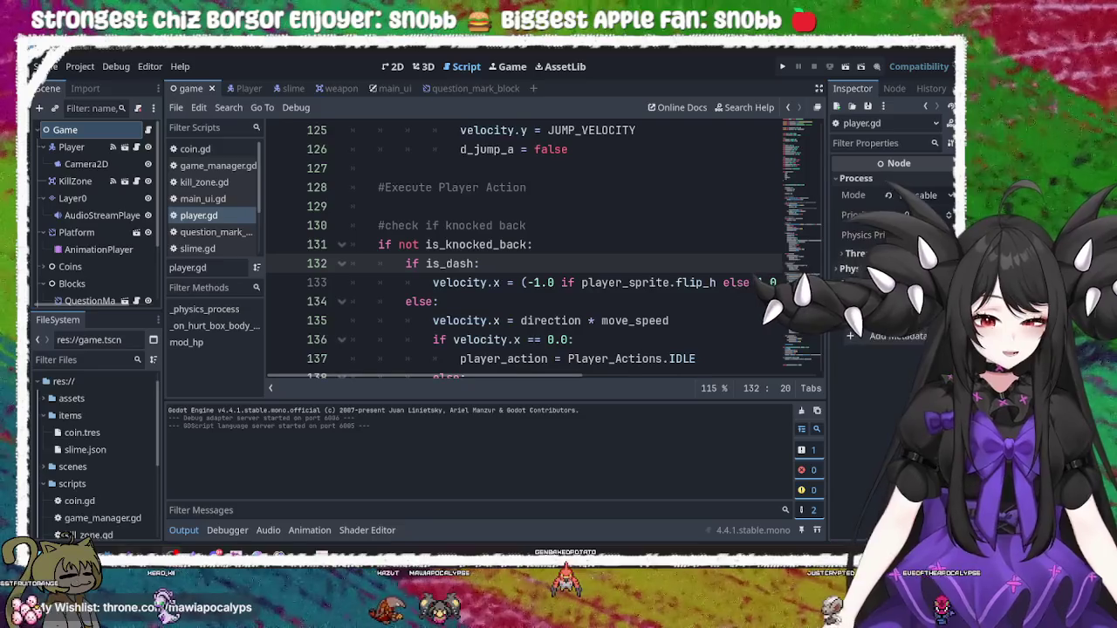
# Minimize YouTube Studio, restore and re-maximize the Godot editor, then open a full-screen Chrome new tab
pyautogui.moveTo(137, 548)
pyautogui.click(85, 510)
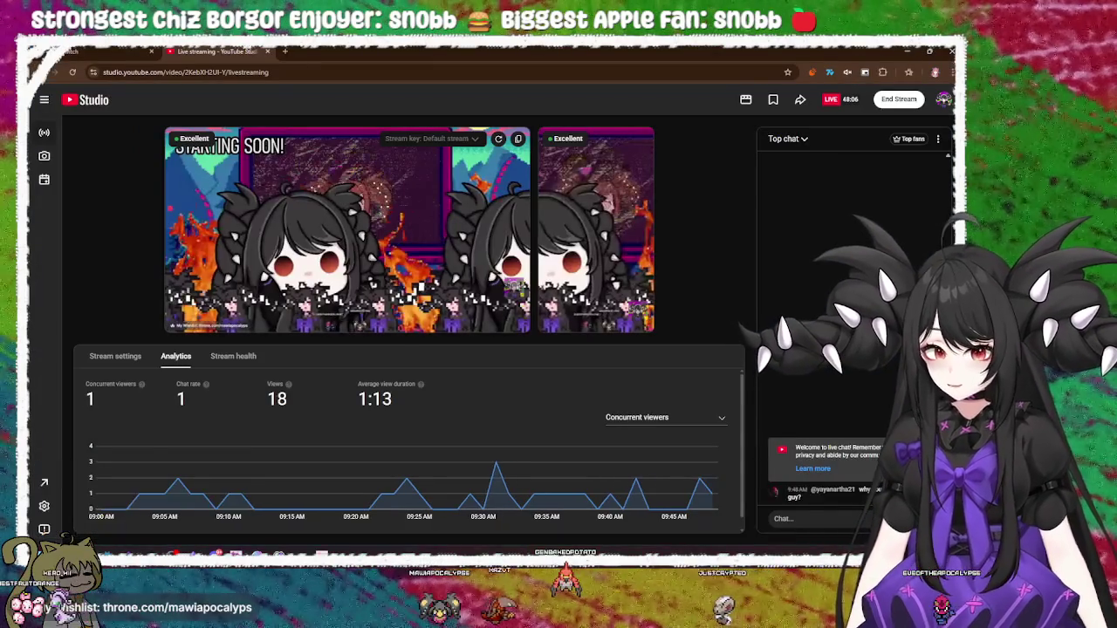
pyautogui.click(906, 52)
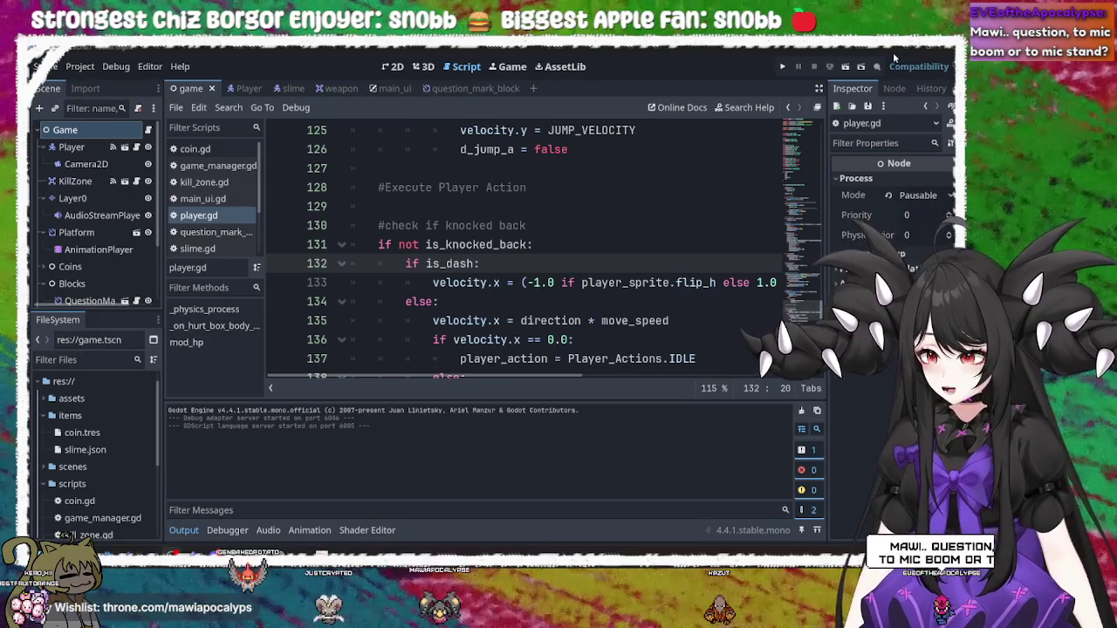
pyautogui.doubleClick(763, 52)
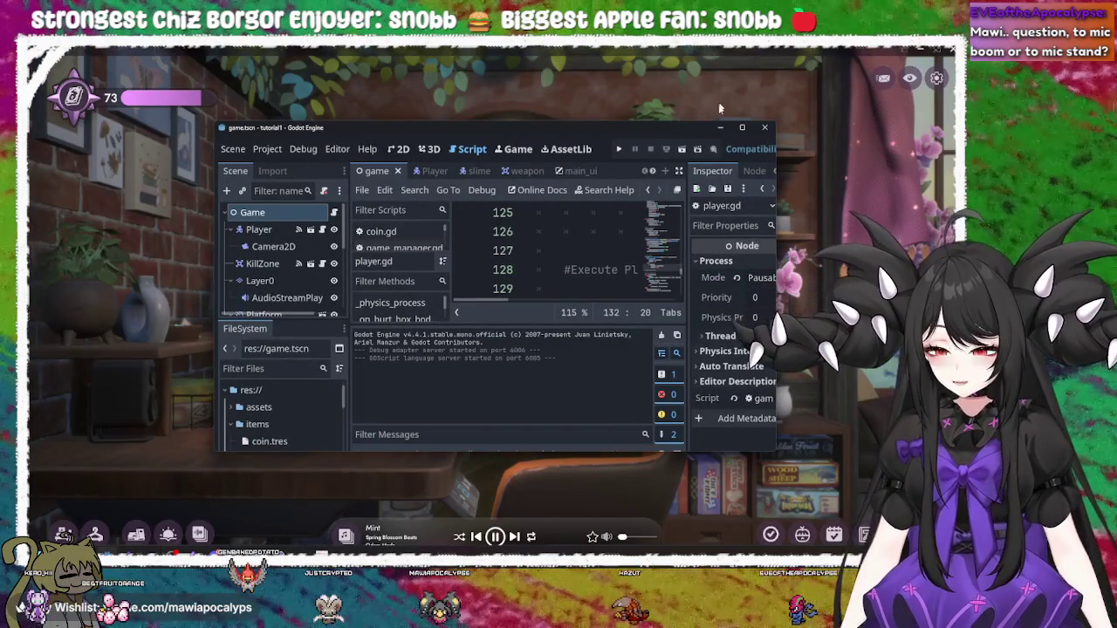
pyautogui.doubleClick(682, 131)
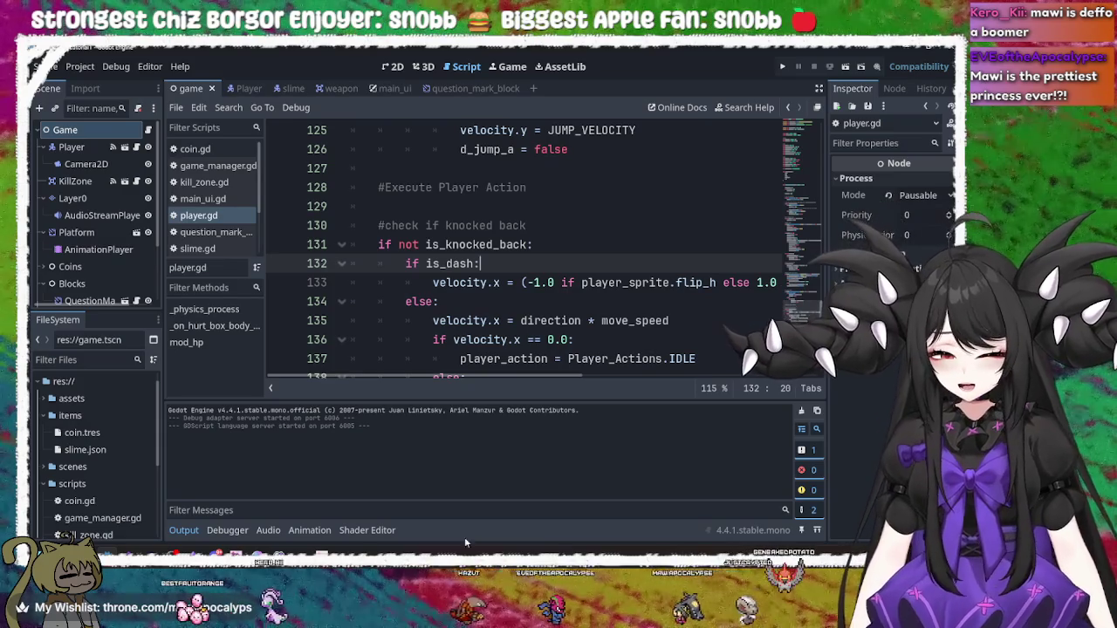
pyautogui.moveTo(138, 547)
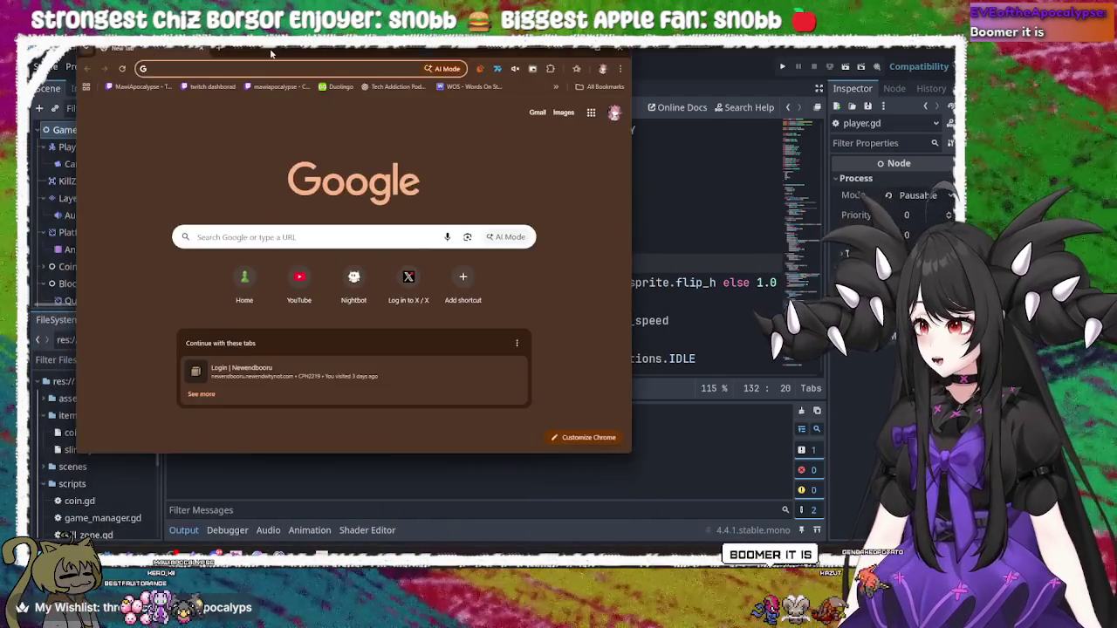
pyautogui.moveTo(340, 83); pyautogui.dragTo(340, 67)
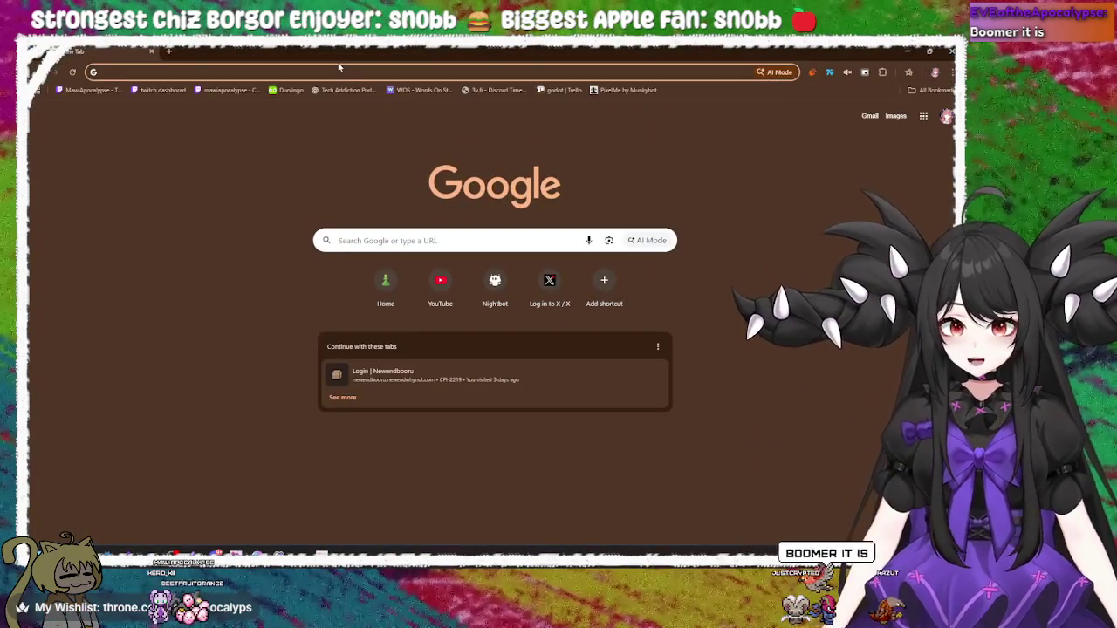
# Search 'mawile cry', play then pause the Pokemon Cries #303 Mawile video, and return to Godot
pyautogui.click(331, 74)
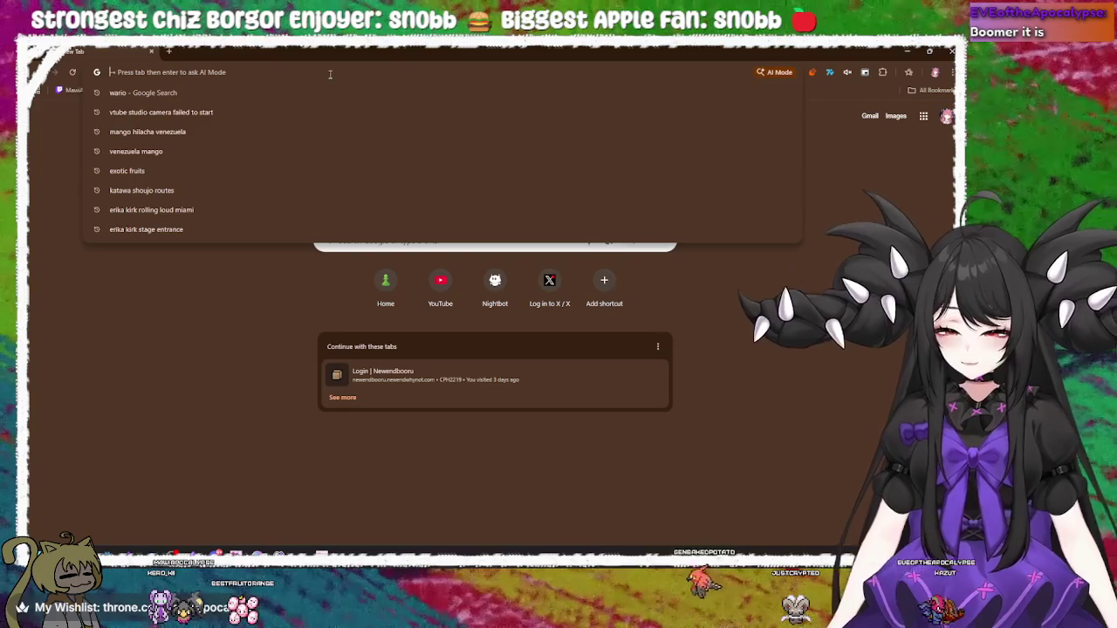
pyautogui.write('mawile cry')
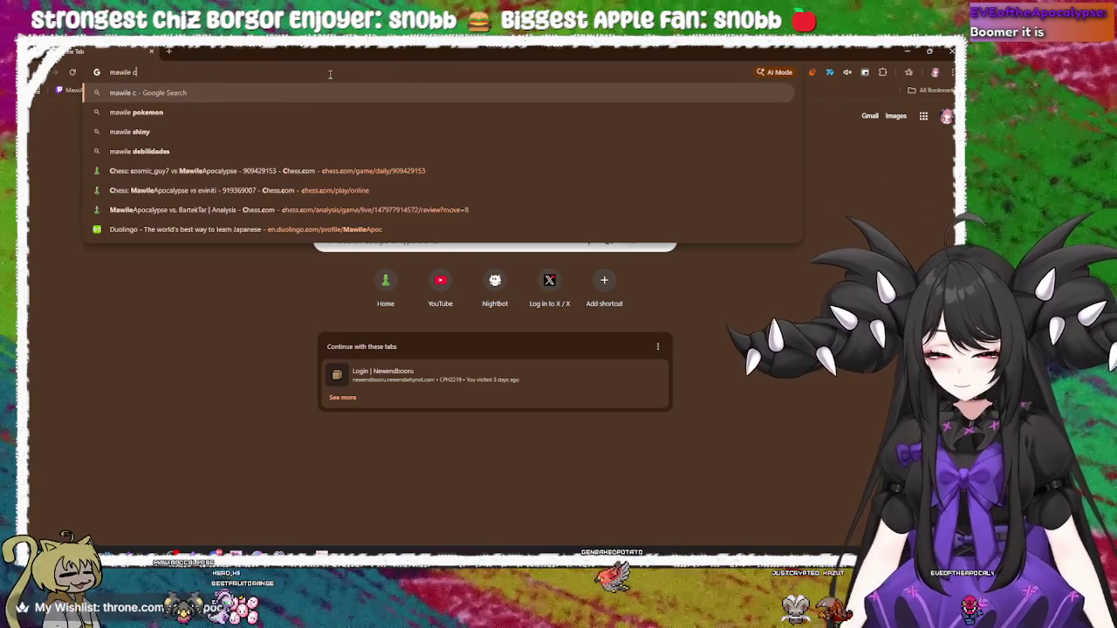
pyautogui.press('Return')
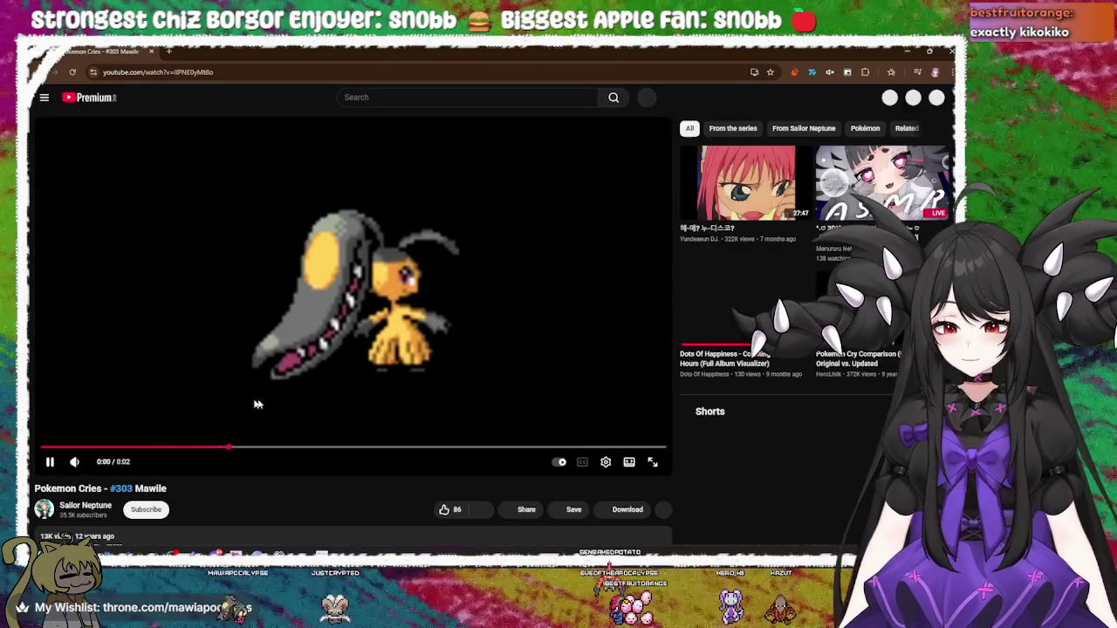
pyautogui.click(346, 354)
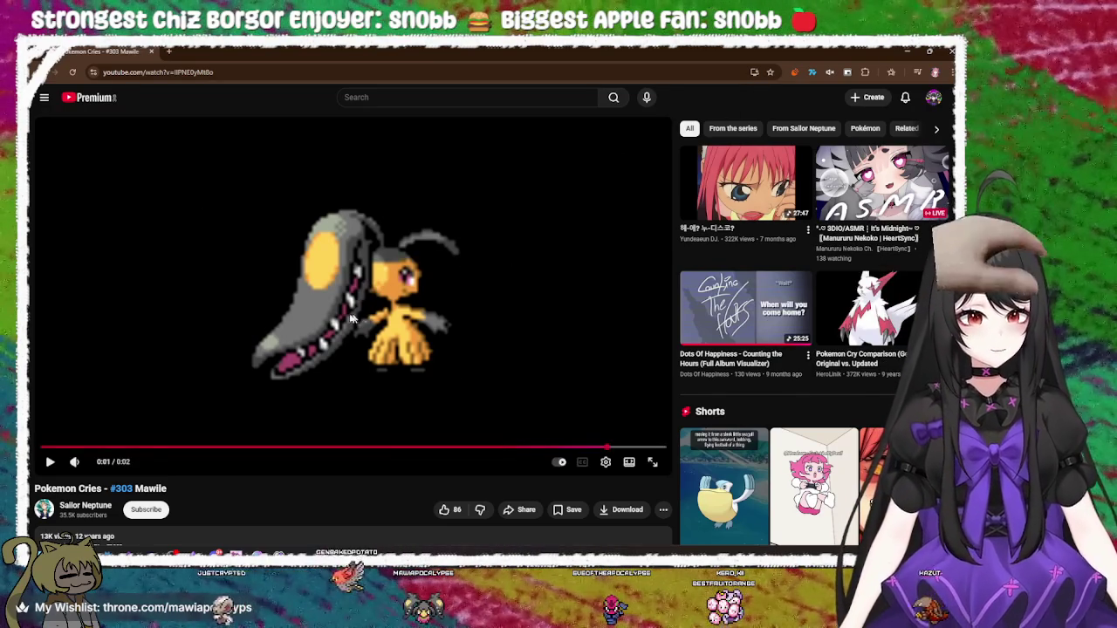
pyautogui.scroll(-1, 354, 291)
pyautogui.scroll(1, 354, 291)
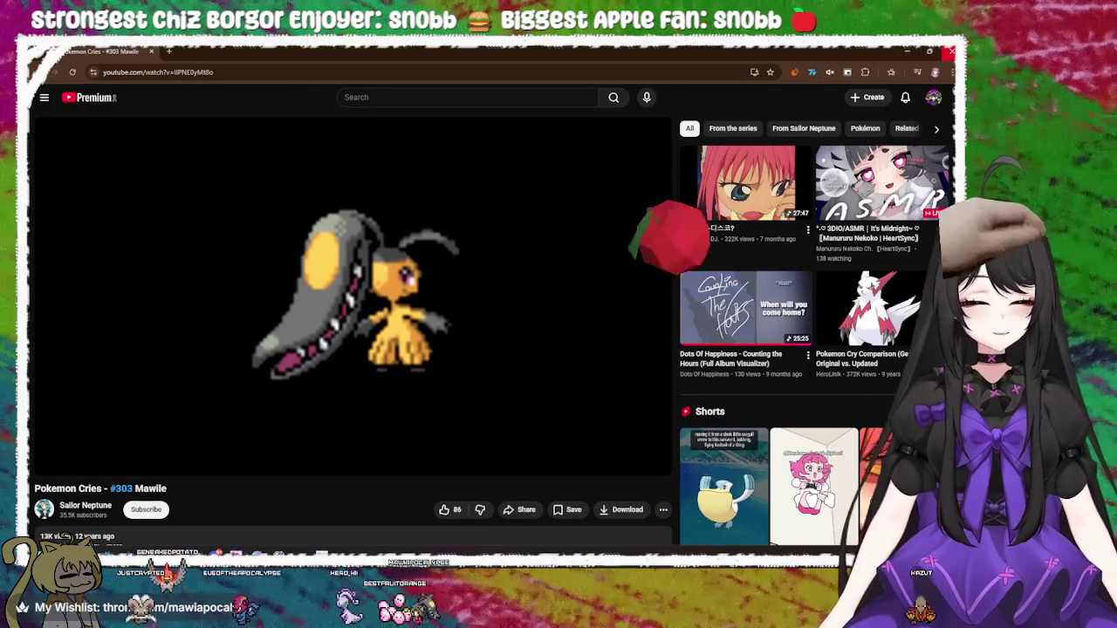
pyautogui.click(951, 50)
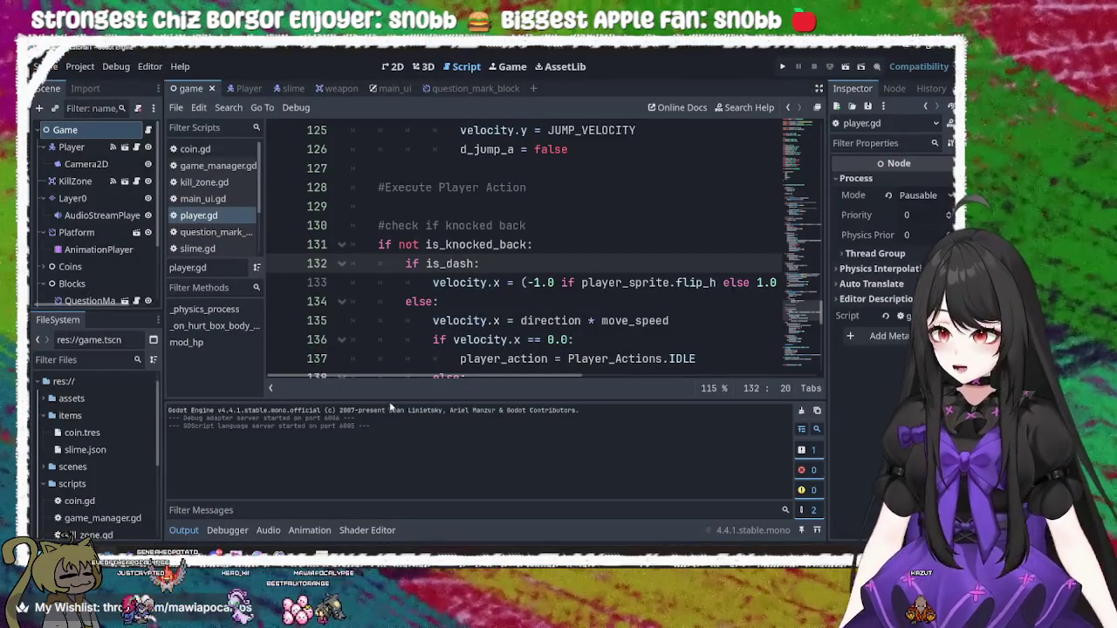
# Place the cursor at the end of line 134 in player.gd, then Alt+Tab away
pyautogui.click(517, 301)
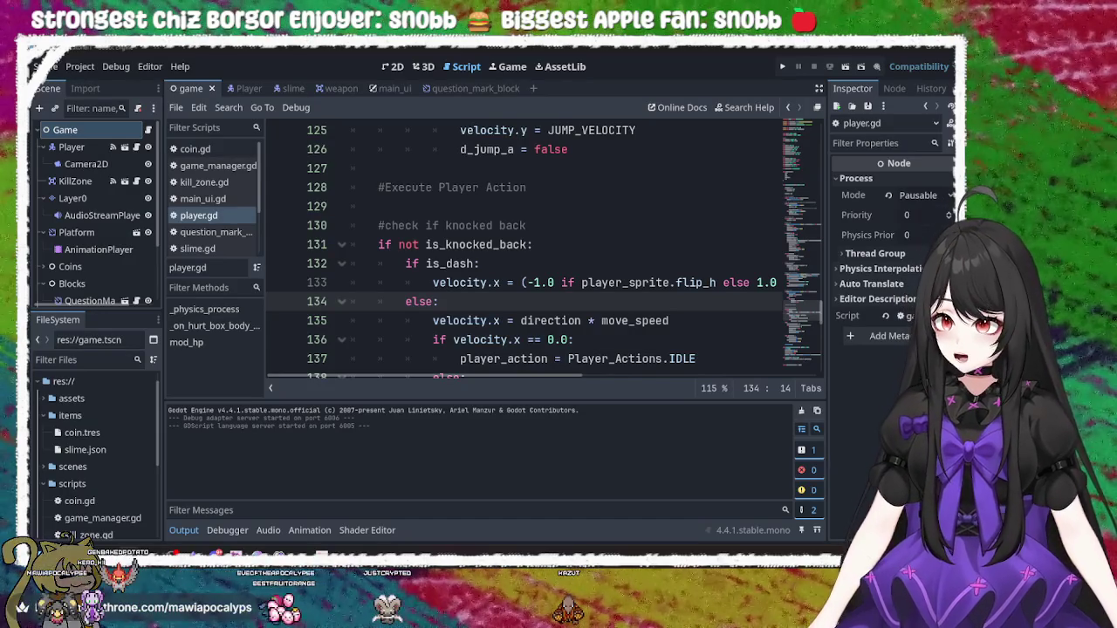
pyautogui.hotkey('alt', 'Tab')
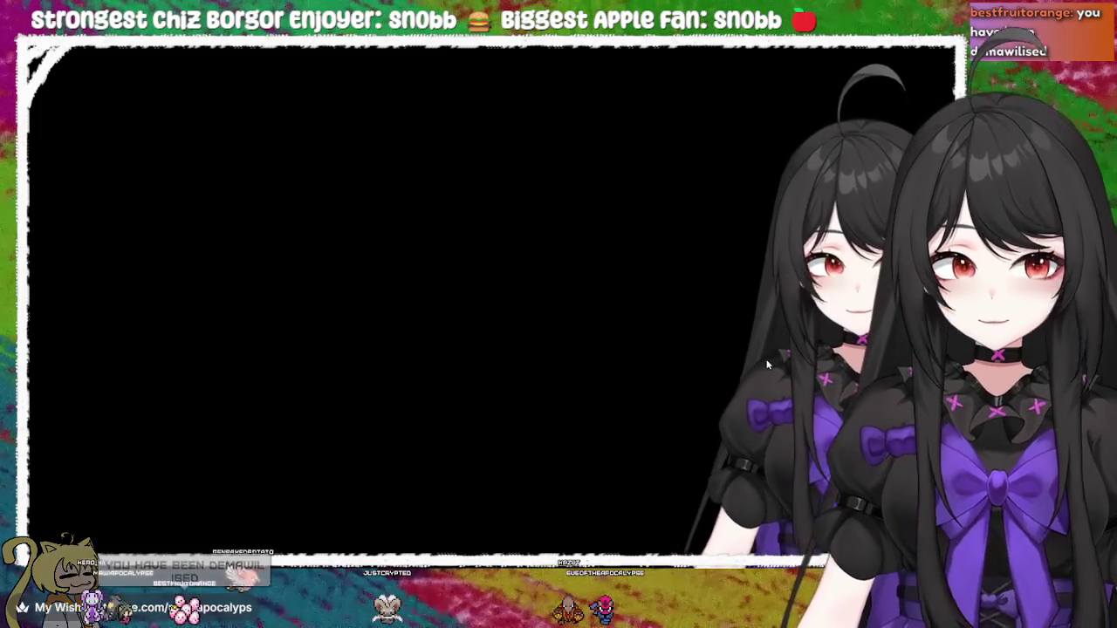
# Pick the 'game.tscn - tutorial1 - Godot Engine' window from Task View
pyautogui.hotkey('alt', 'Tab')
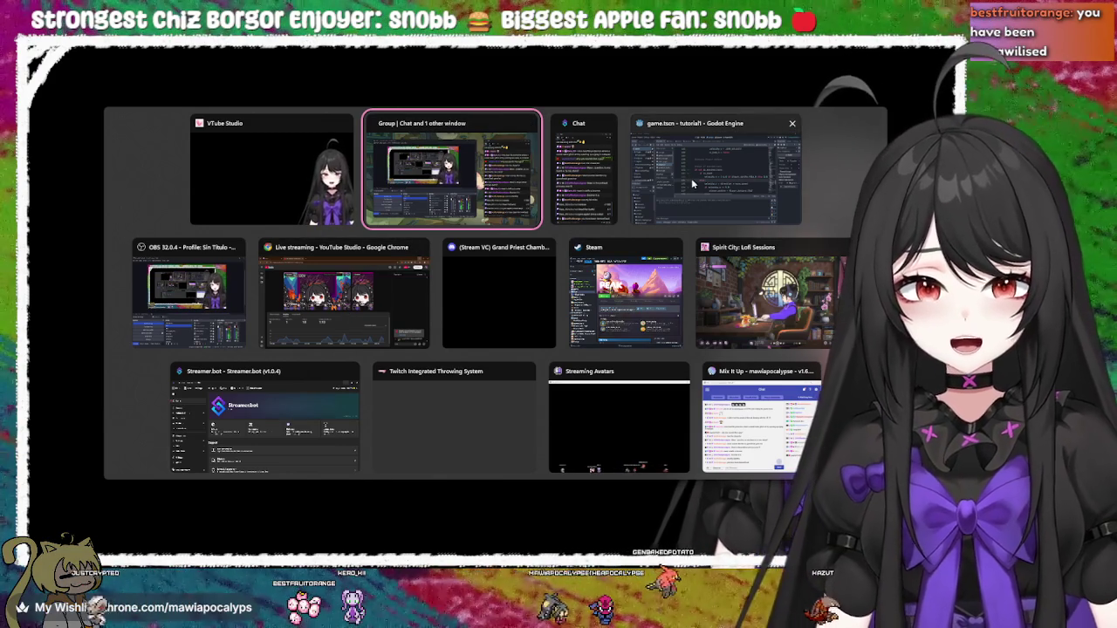
pyautogui.click(645, 202)
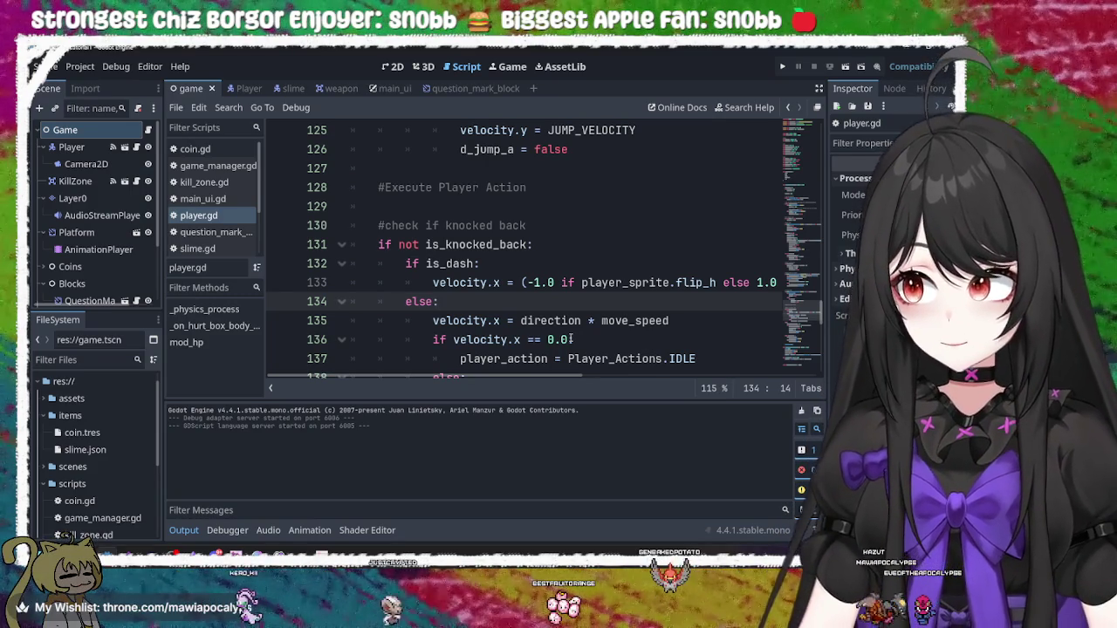
# Dismiss the livestream dashboard and review the knockback check and is_dash lines 131–132
pyautogui.hotkey('alt', 'Tab')
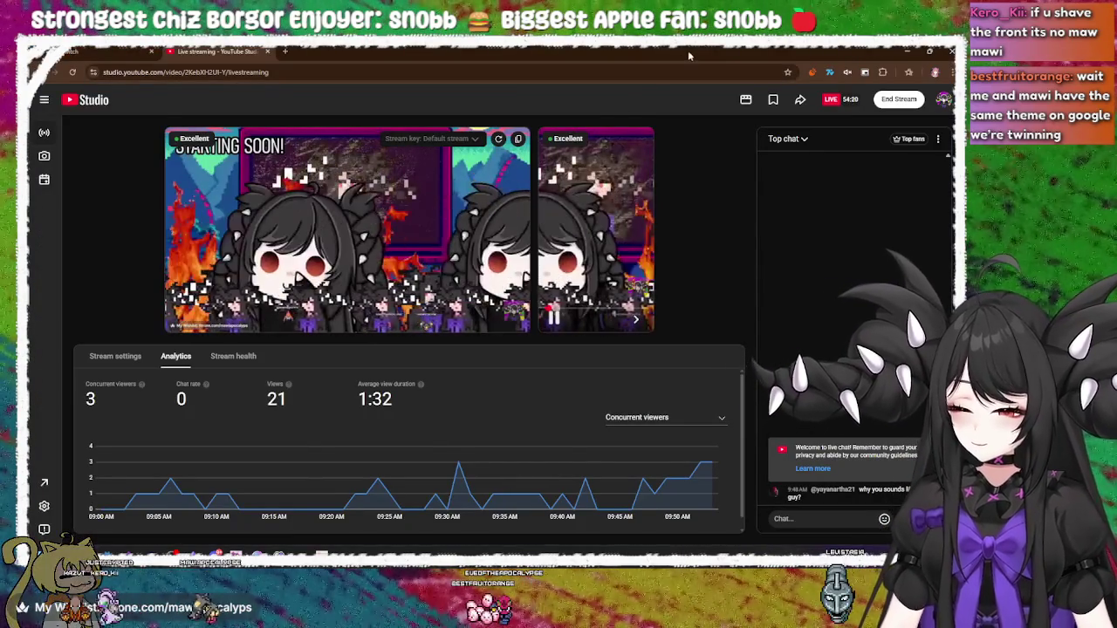
pyautogui.click(910, 52)
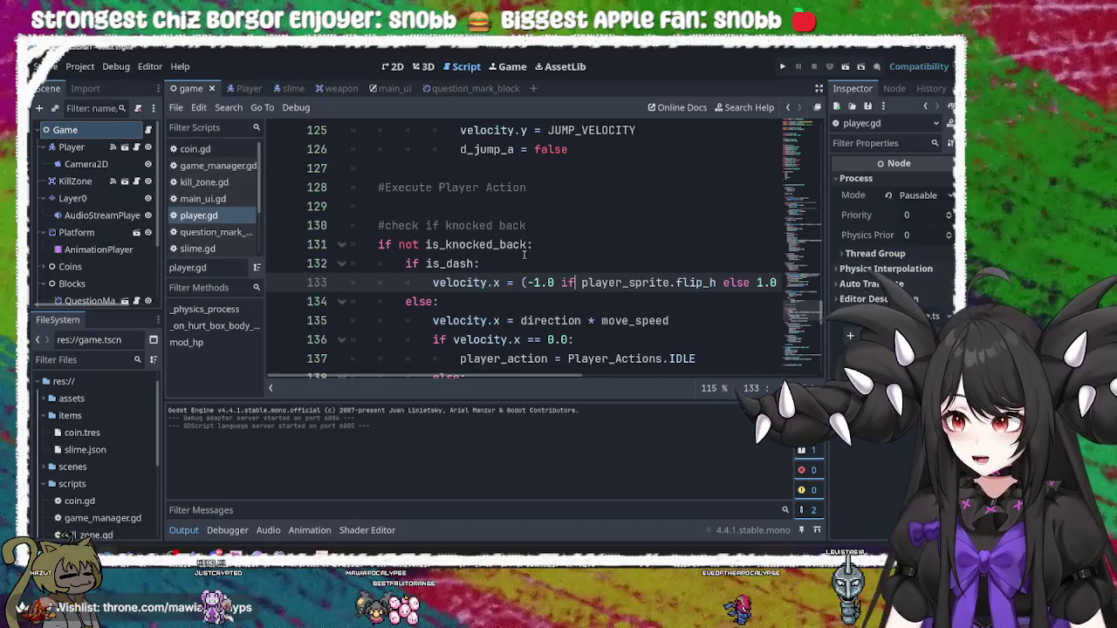
pyautogui.click(522, 246)
pyautogui.click(517, 259)
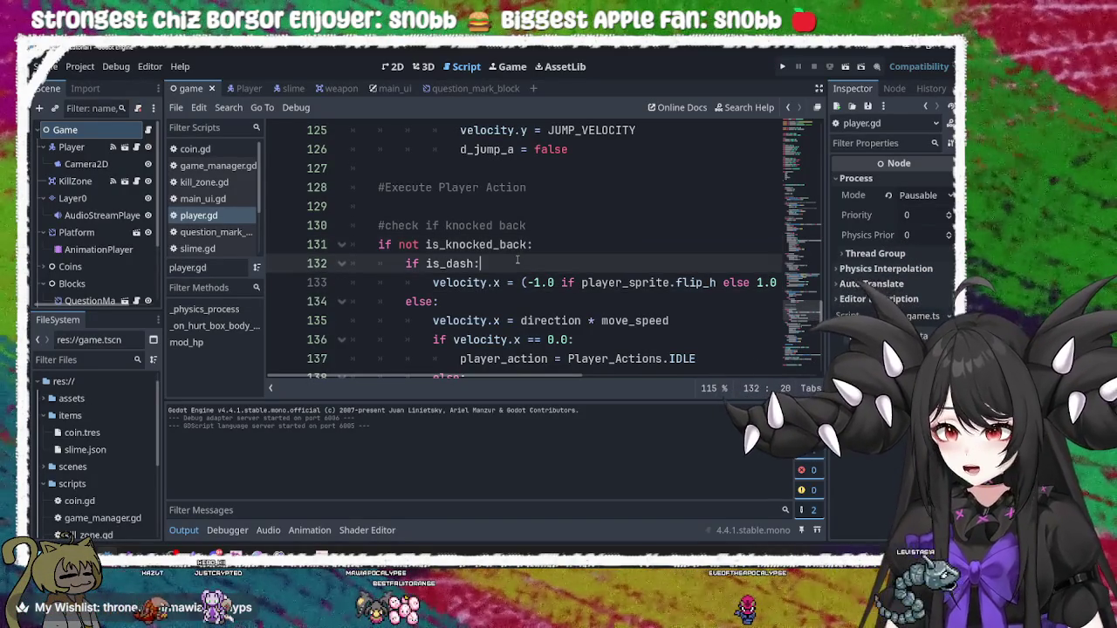
pyautogui.click(552, 246)
pyautogui.press('Down')
# Check the is_dash and else: lines 132–134, then open the game scene's 2D view
pyautogui.scroll(1, 551, 301)
pyautogui.scroll(2, 552, 301)
pyautogui.scroll(-4, 552, 300)
pyautogui.click(518, 250)
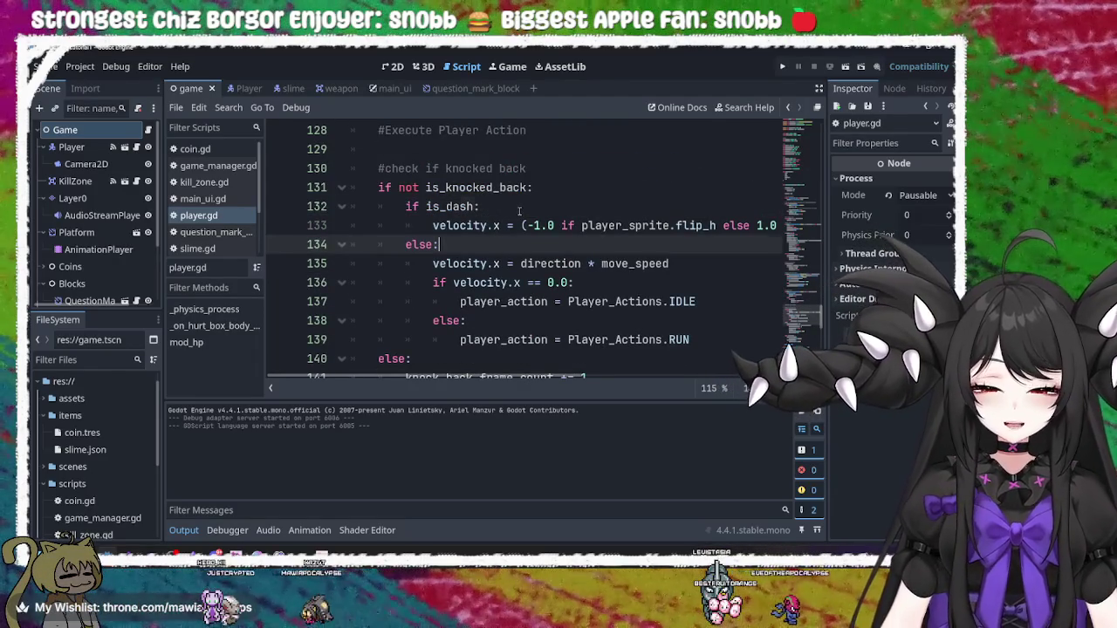
pyautogui.click(518, 212)
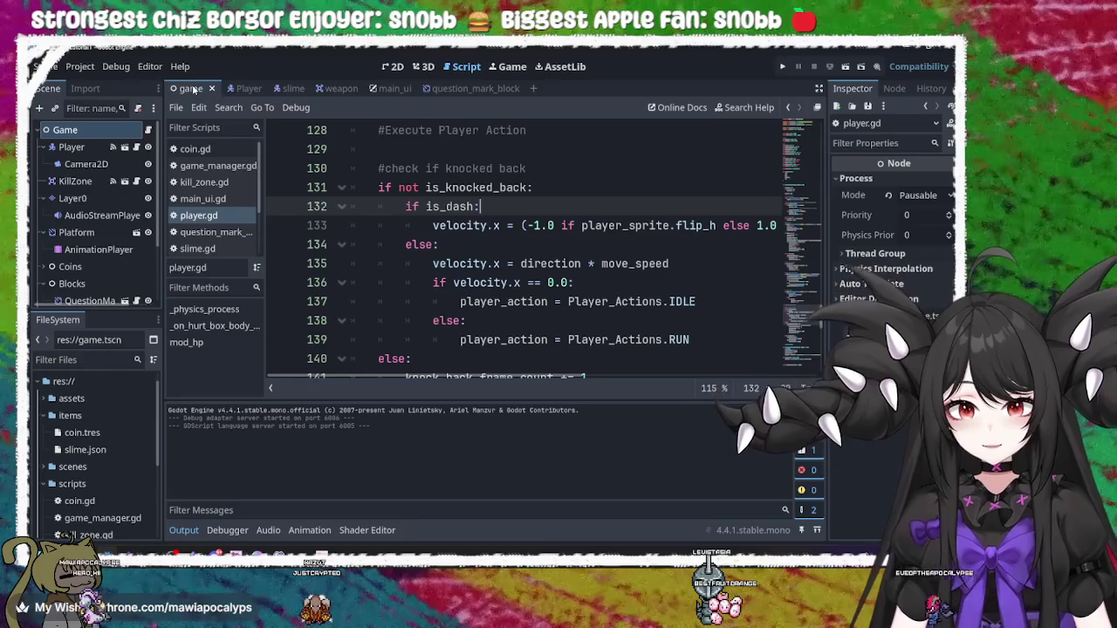
pyautogui.click(393, 66)
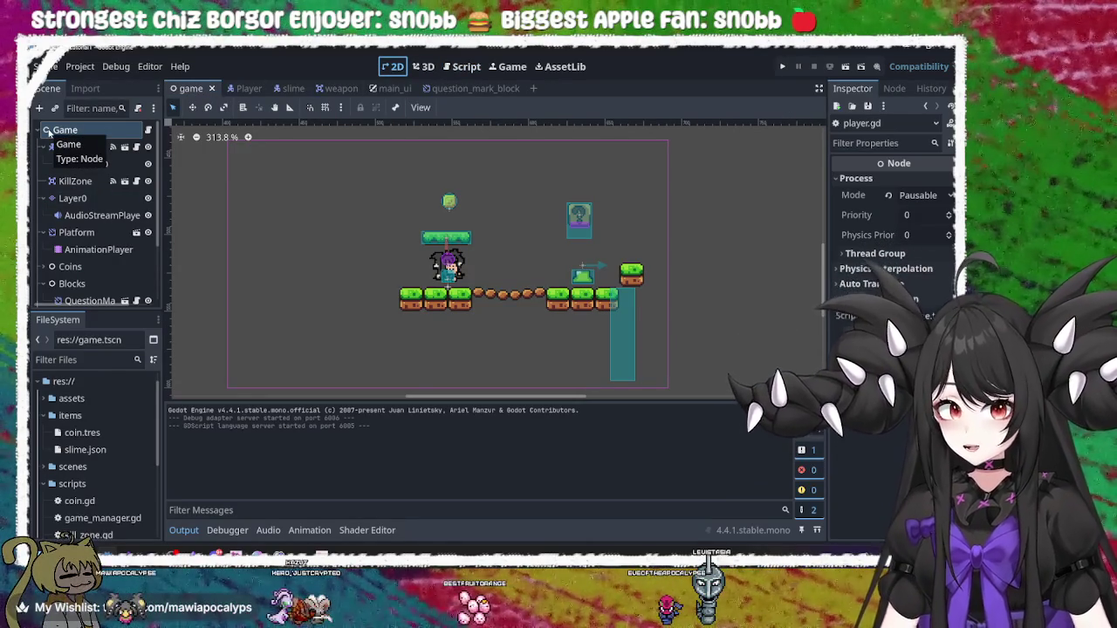
# Zoom the canvas out to 110%, collapse and expand Game, and select Player then Game
pyautogui.scroll(-10, 378, 263)
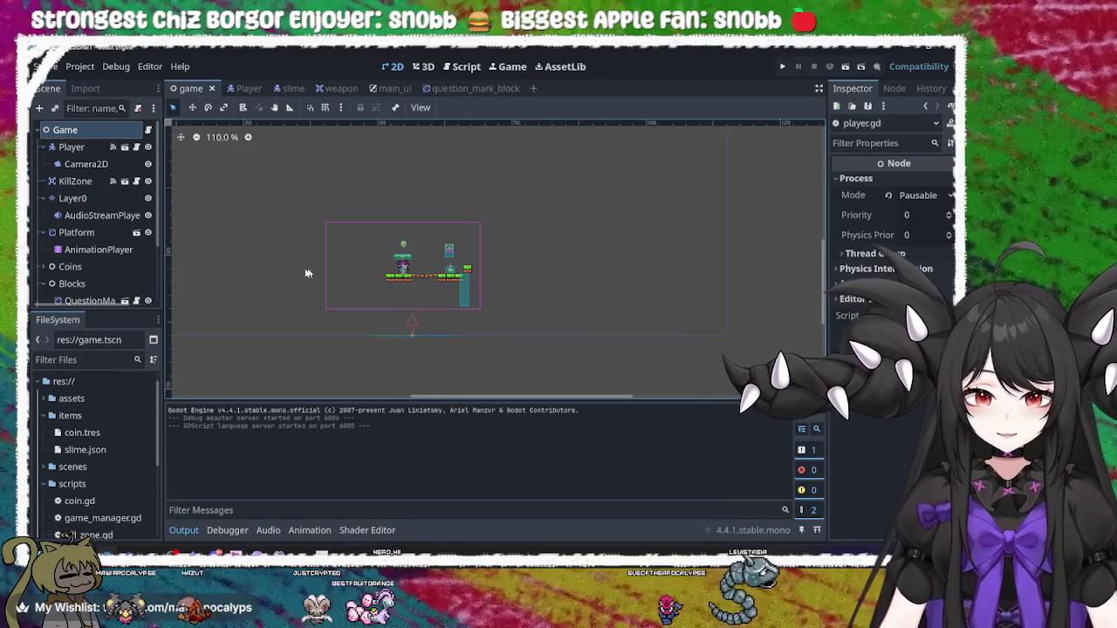
pyautogui.click(281, 262)
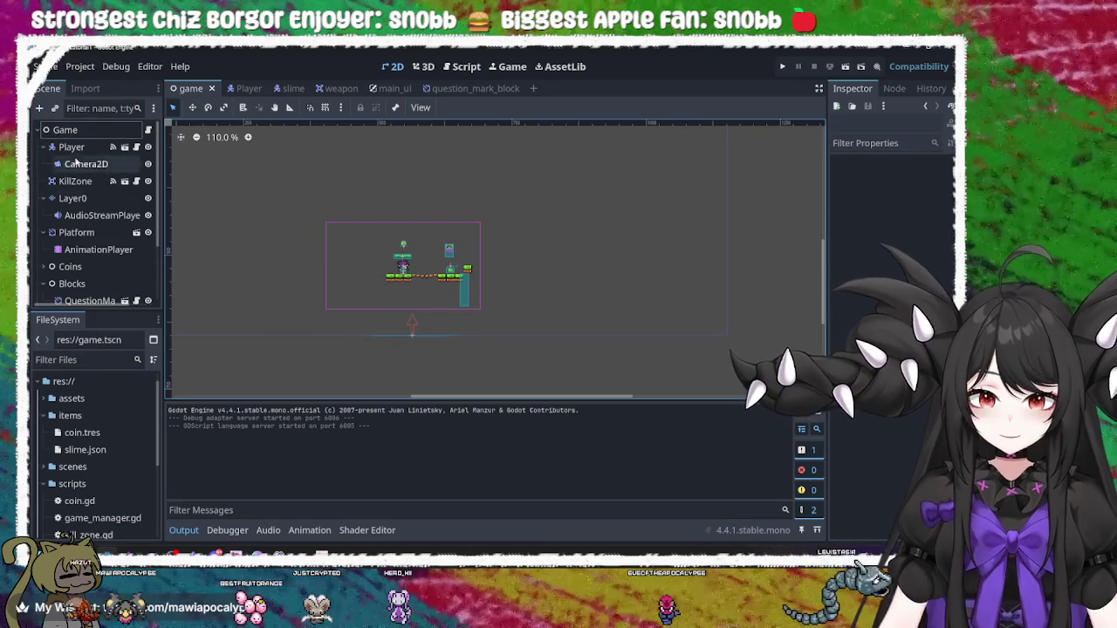
pyautogui.click(38, 131)
pyautogui.click(38, 131)
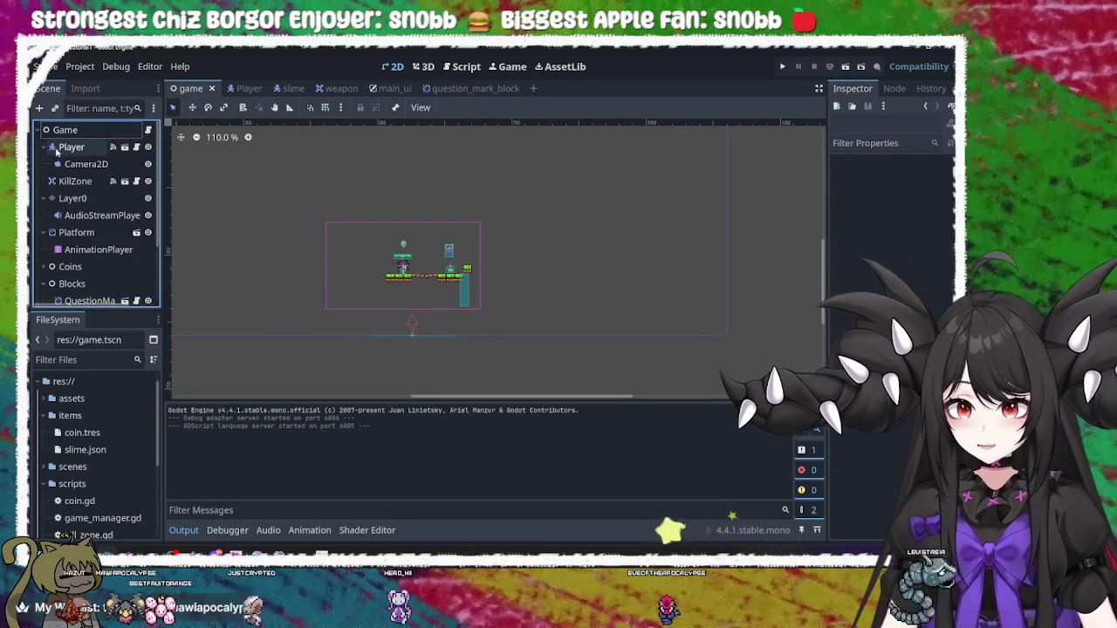
pyautogui.click(54, 147)
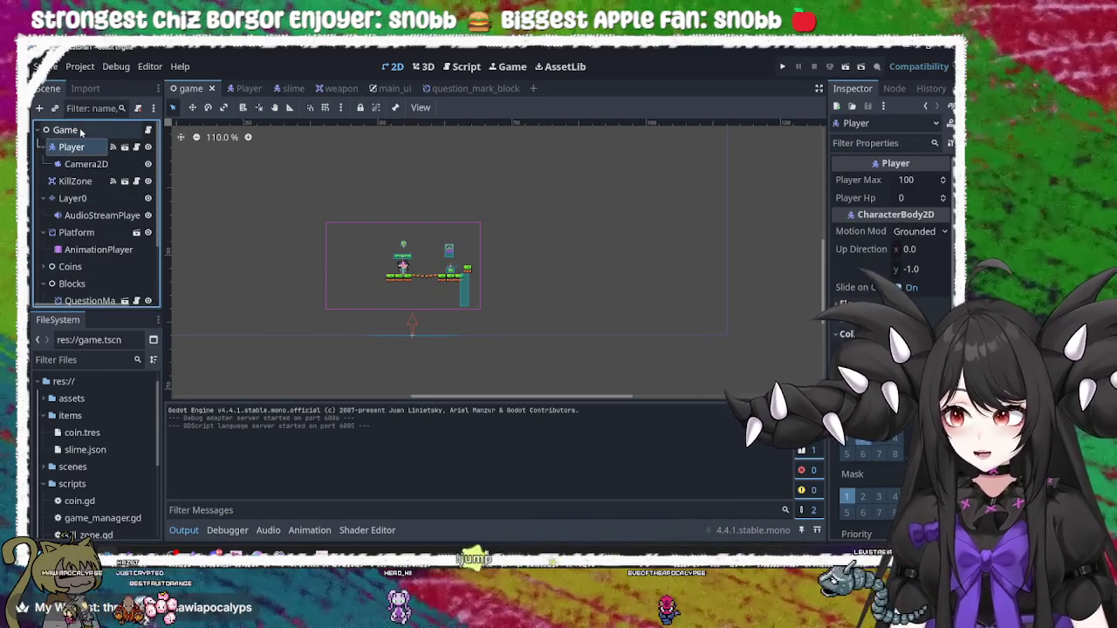
pyautogui.click(65, 129)
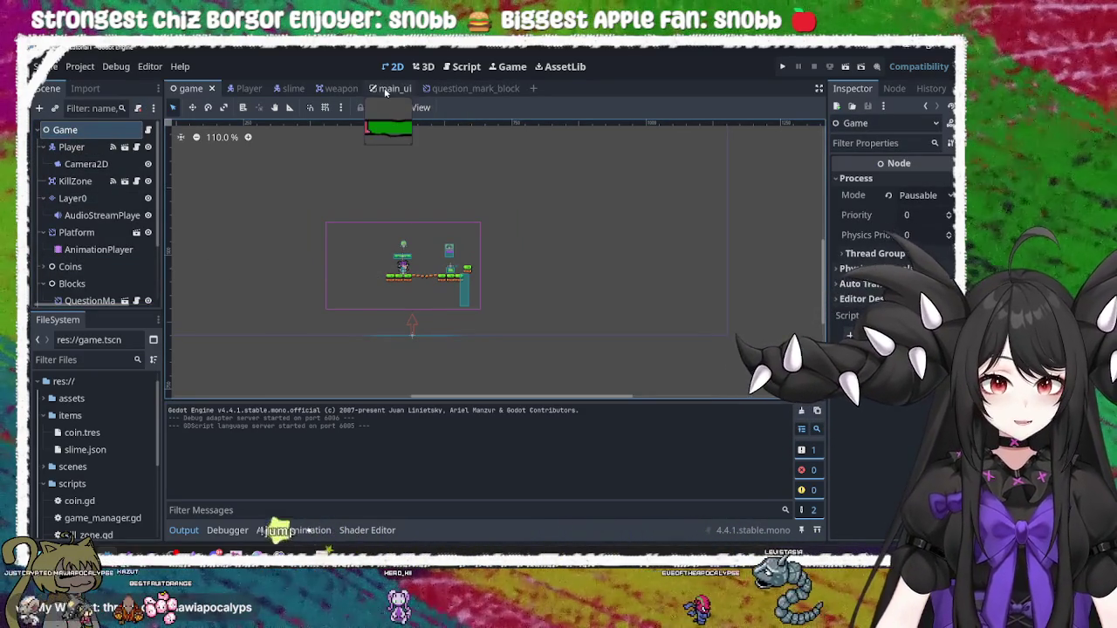
pyautogui.click(50, 132)
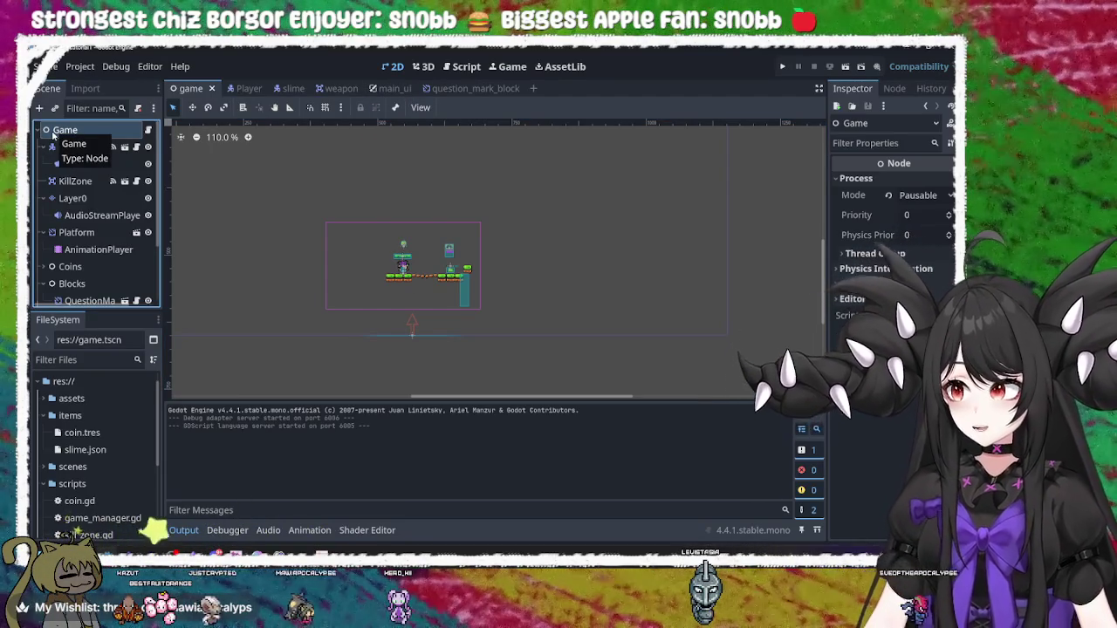
# Scroll through the Scene dock and open the Project menu
pyautogui.scroll(-3, 155, 192)
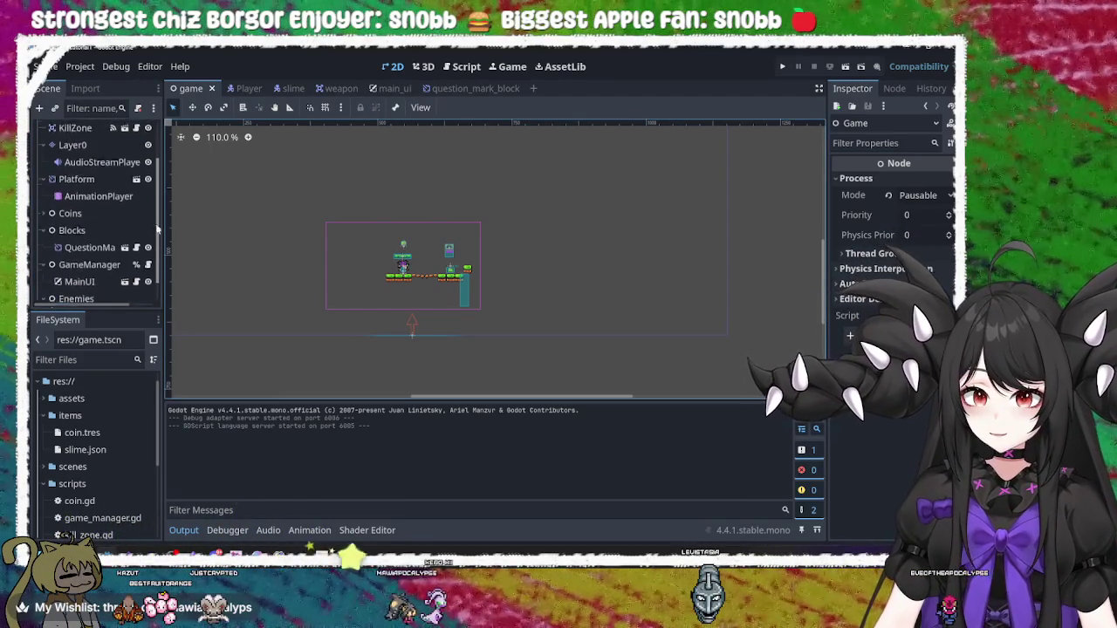
pyautogui.moveTo(155, 286)
pyautogui.mouseDown()
pyautogui.moveTo(155, 154)
pyautogui.moveTo(167, 269)
pyautogui.mouseUp()
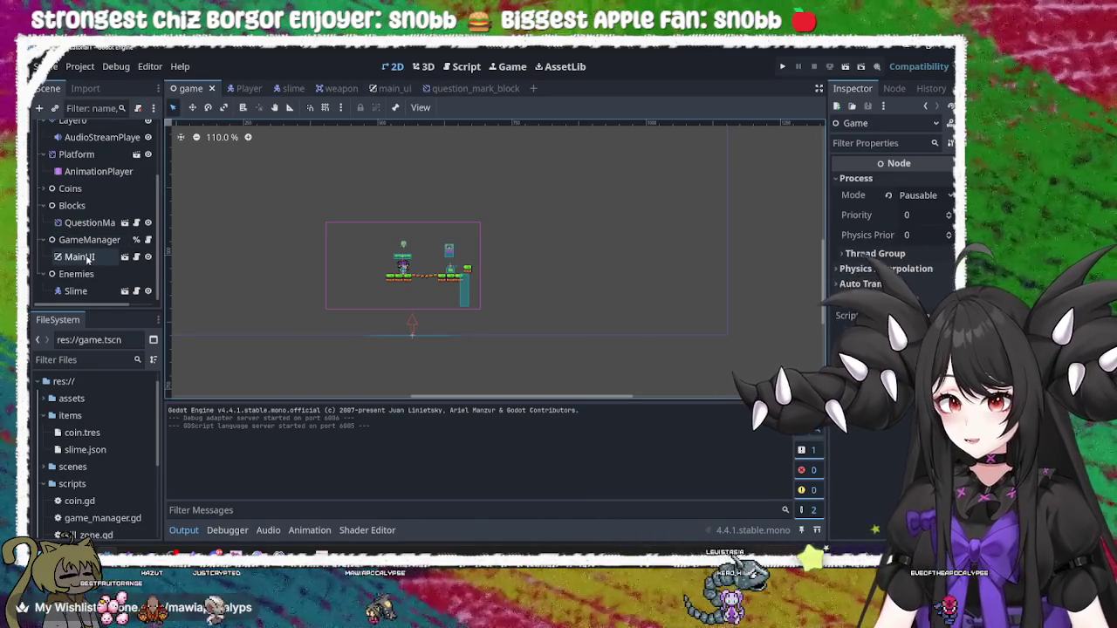
pyautogui.moveTo(160, 253); pyautogui.dragTo(165, 173)
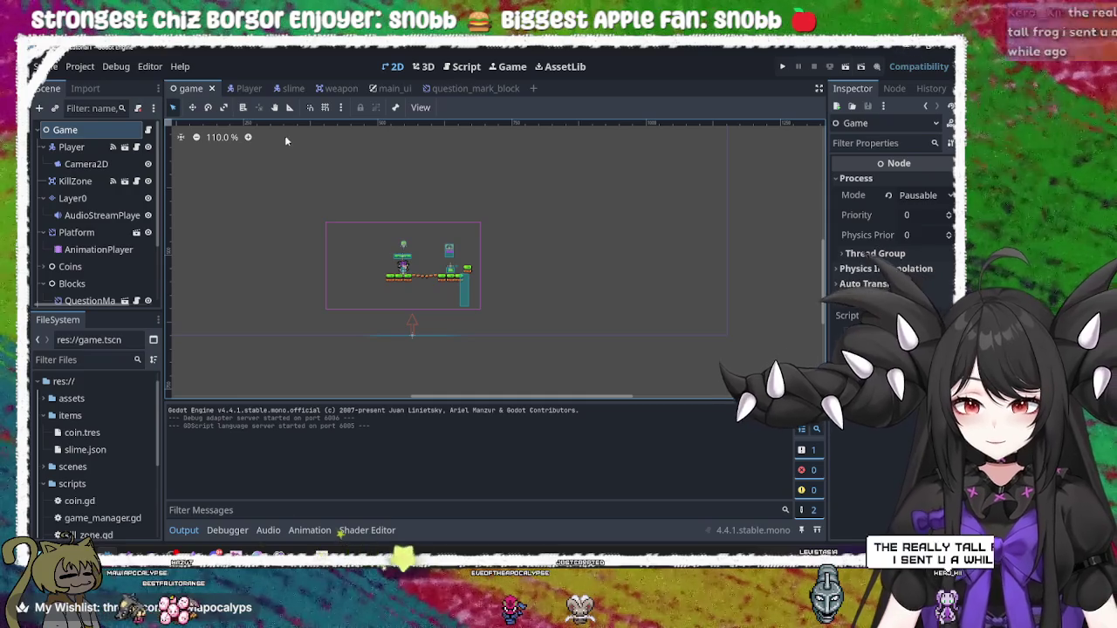
pyautogui.scroll(-3, 160, 224)
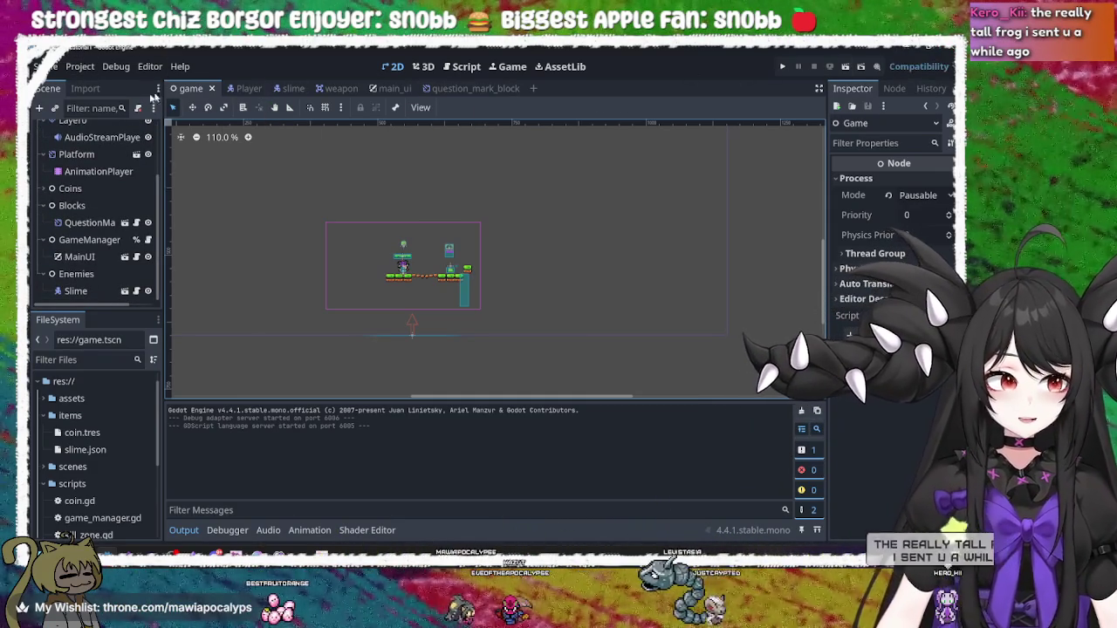
pyautogui.click(78, 67)
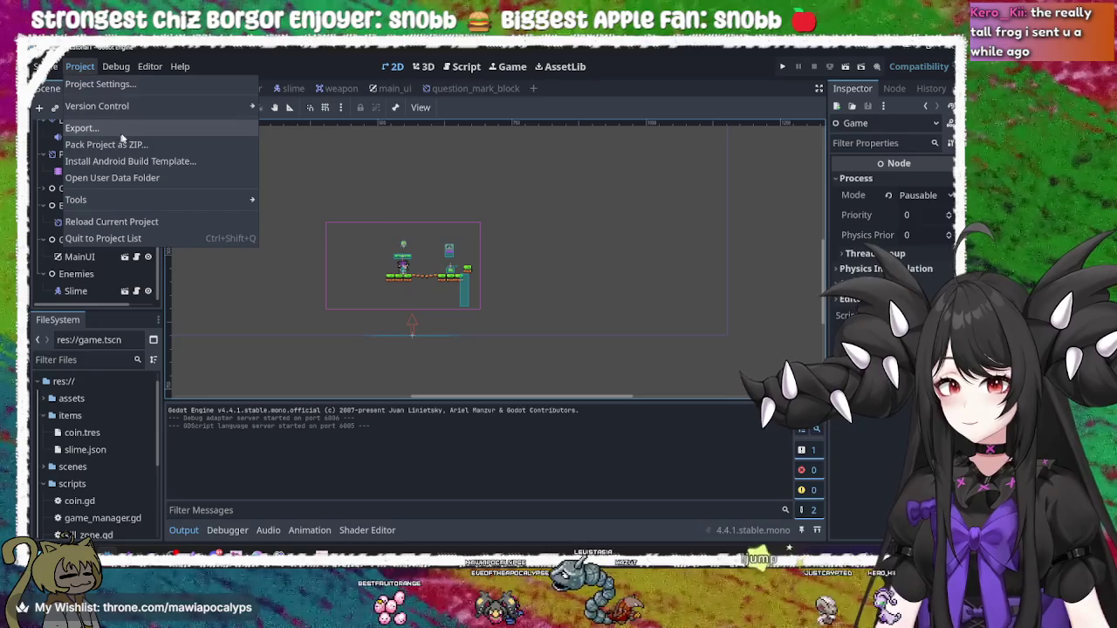
# Quit to the Project List, reopen tutorial1, and run the project
pyautogui.click(103, 238)
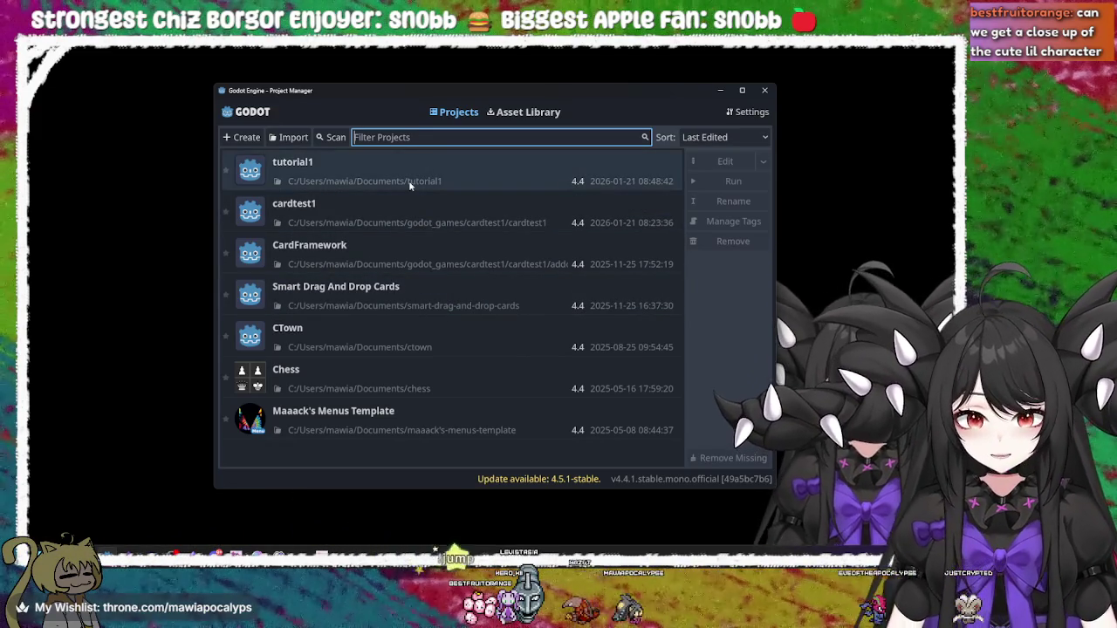
pyautogui.doubleClick(409, 183)
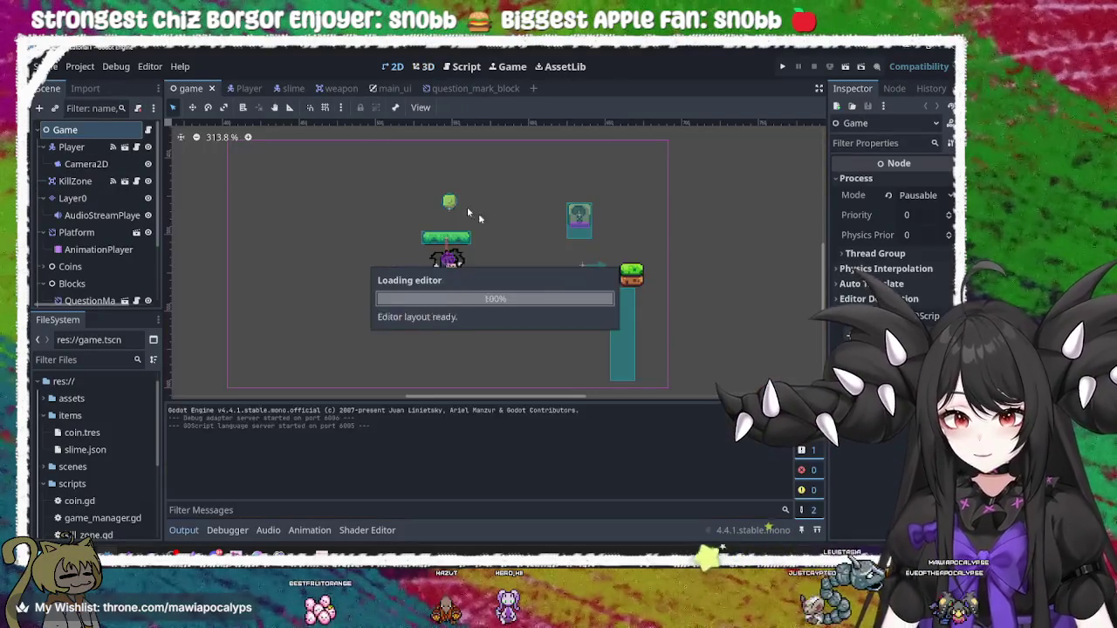
pyautogui.click(782, 67)
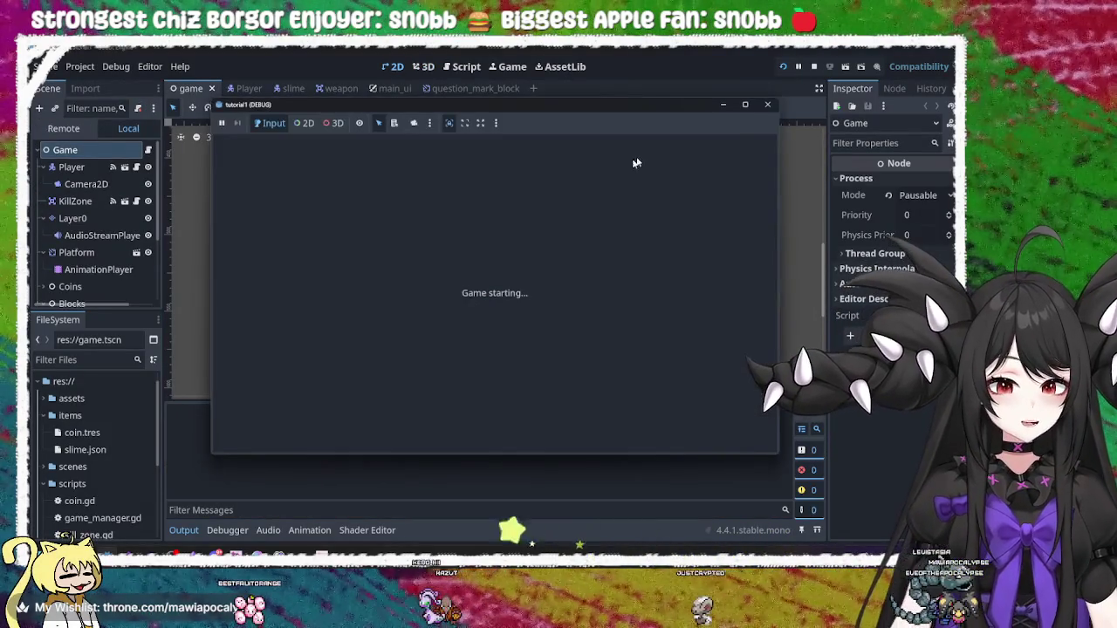
# Maximize and stretch the game view, then jump onto the raised and moving platforms
pyautogui.click(747, 106)
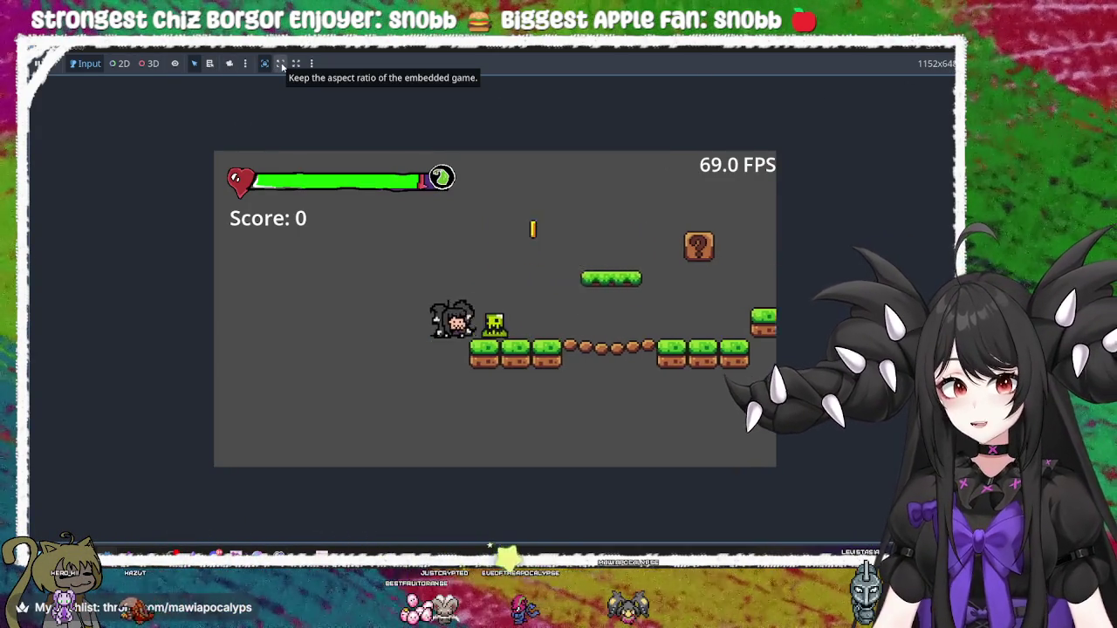
pyautogui.click(297, 62)
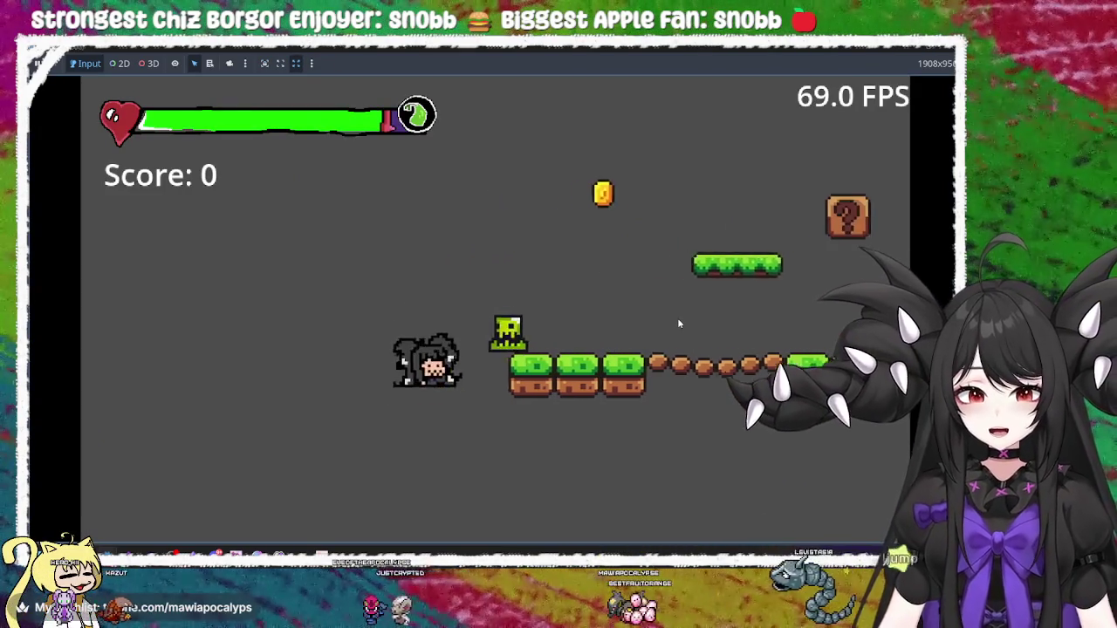
pyautogui.press('space')
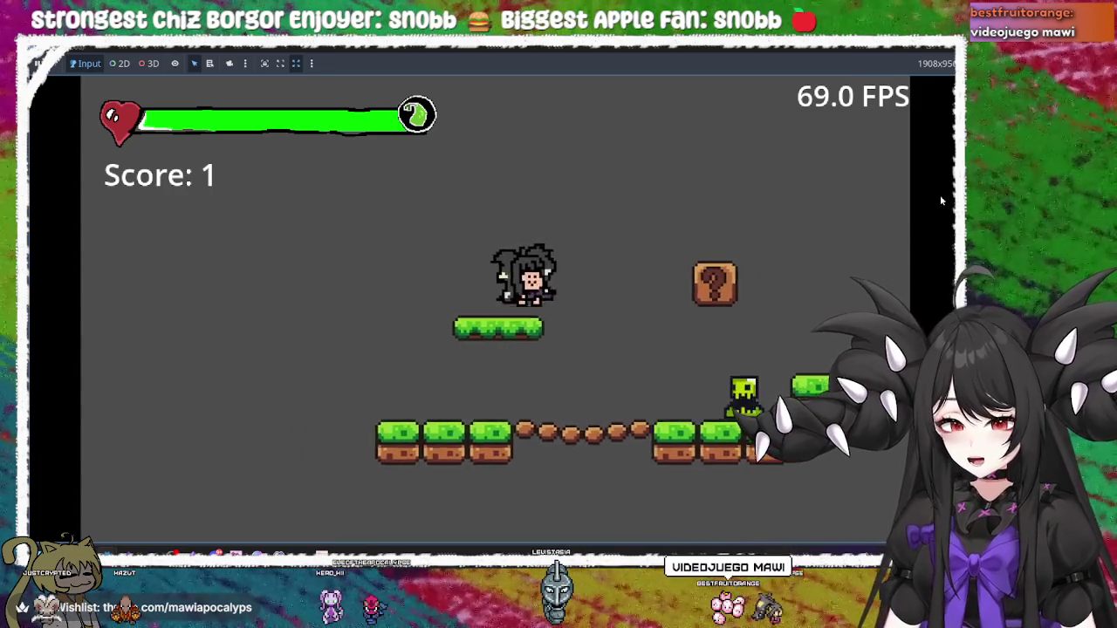
pyautogui.press('space')
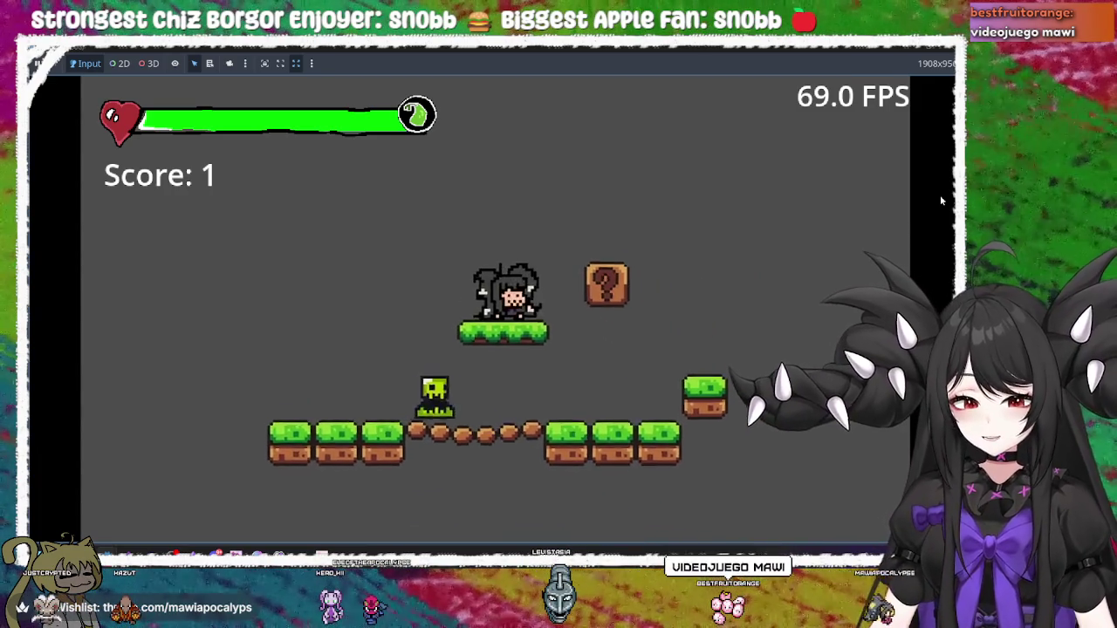
pyautogui.press('space')
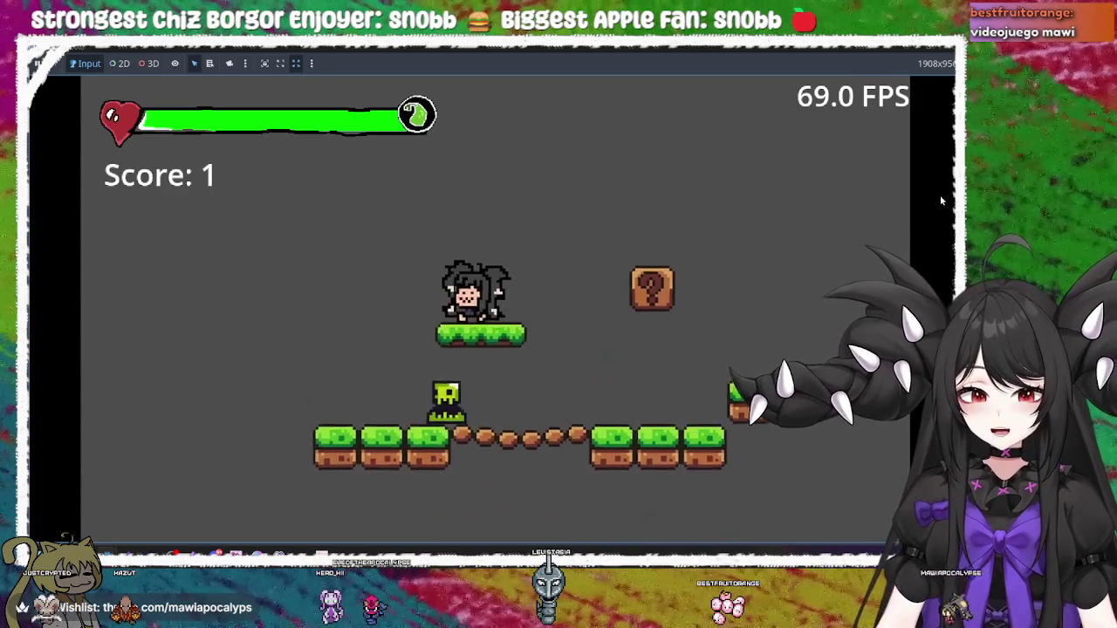
pyautogui.press('space')
# Jump across grass and moving platforms, then bump the question block for a coin (Score 1)
pyautogui.press('space')
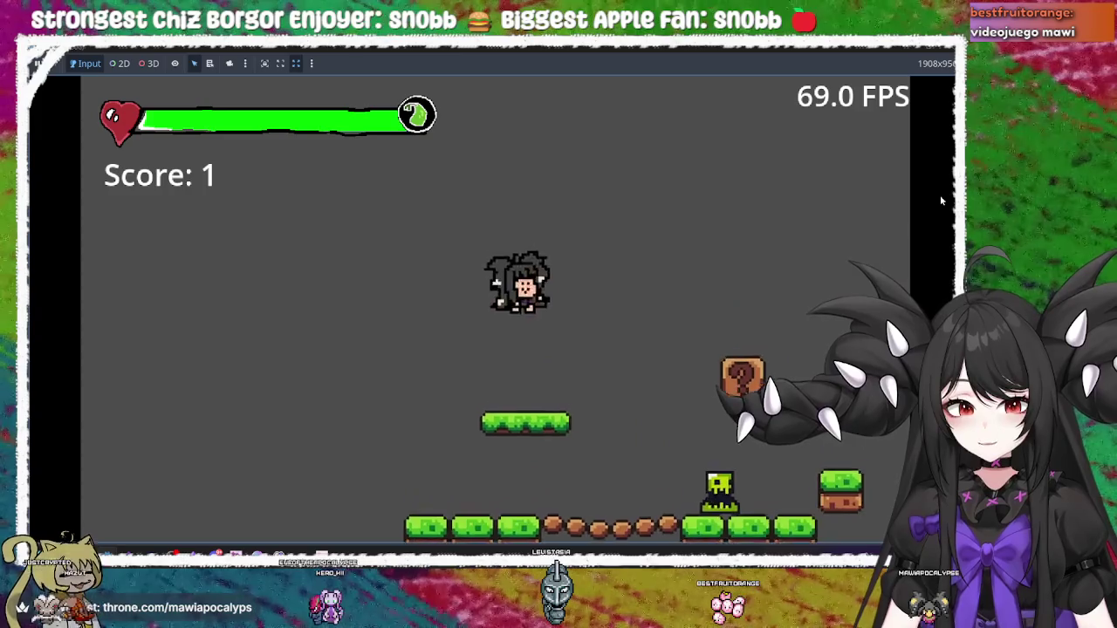
pyautogui.press('space')
pyautogui.press('space')
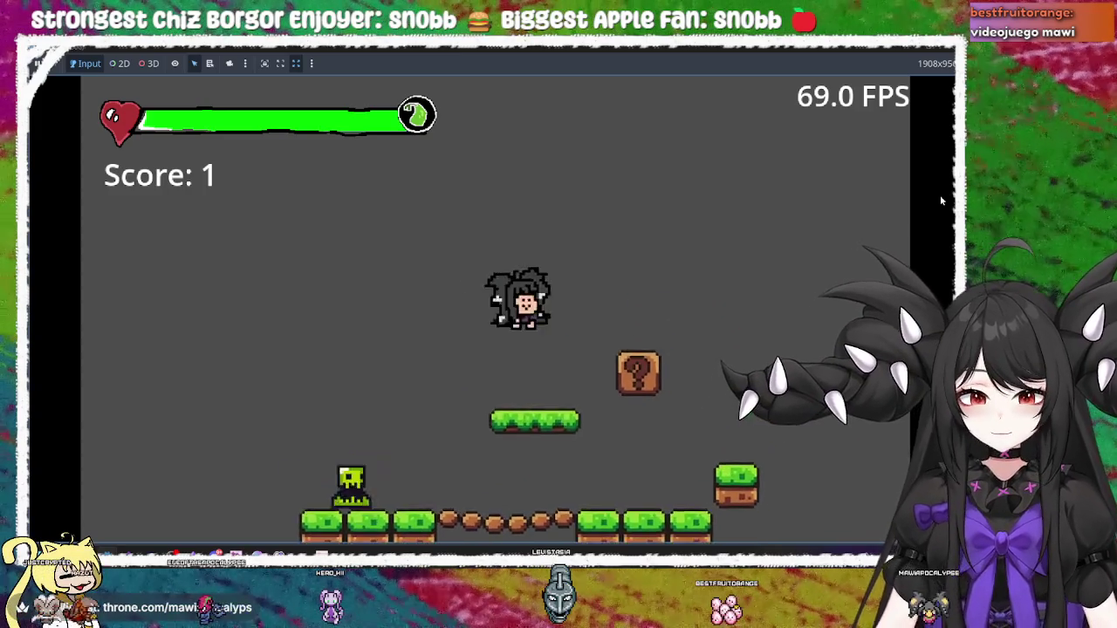
pyautogui.press('space')
pyautogui.press('space')
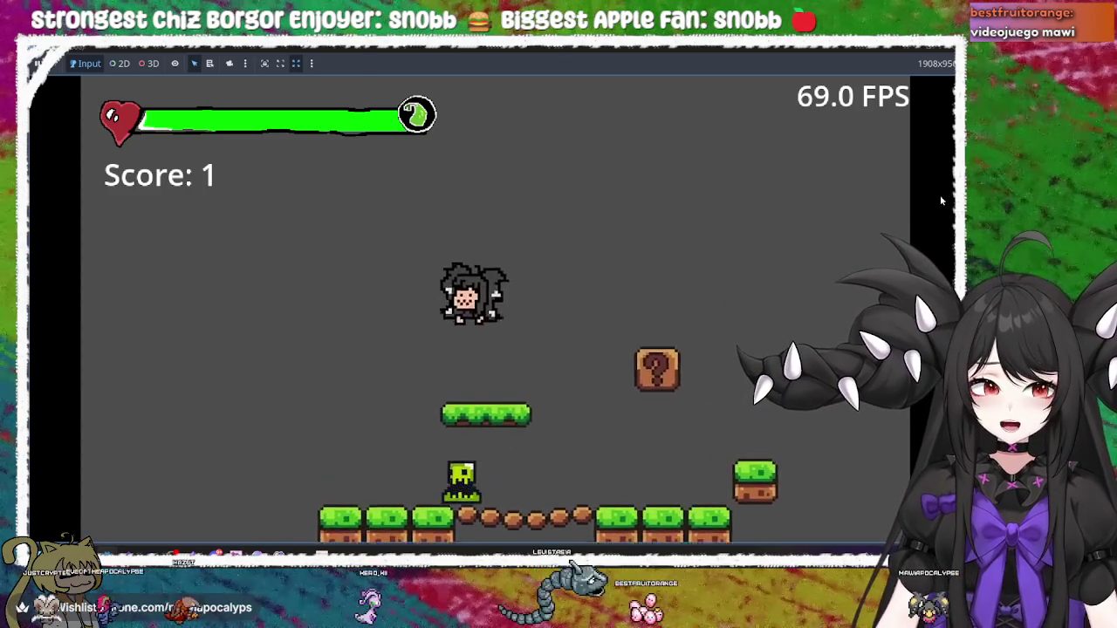
pyautogui.press('space')
pyautogui.press('space')
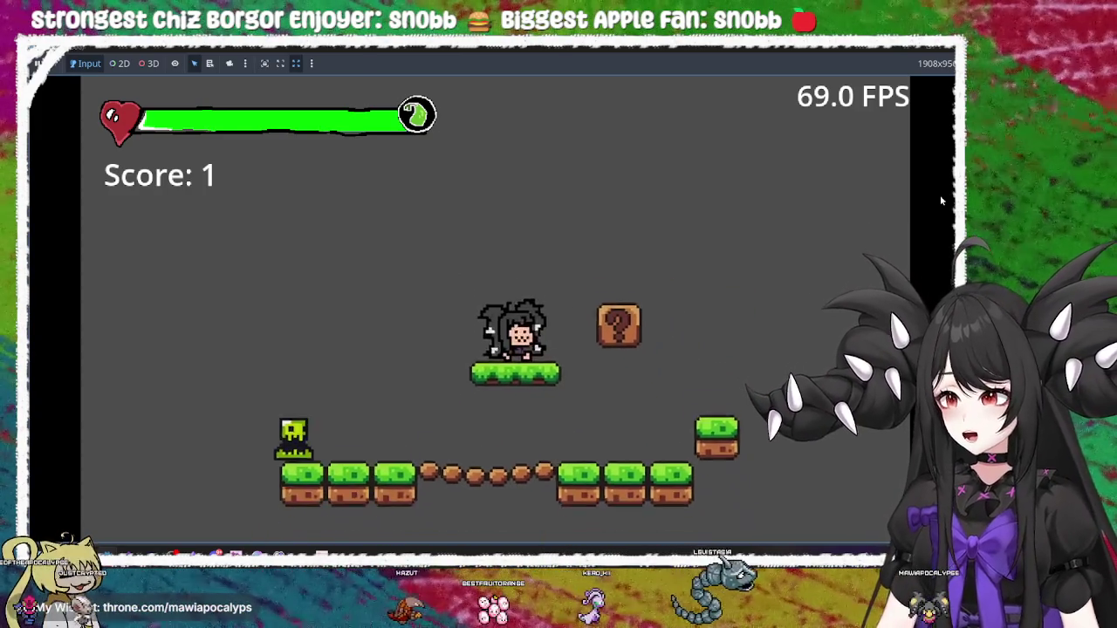
pyautogui.press('space')
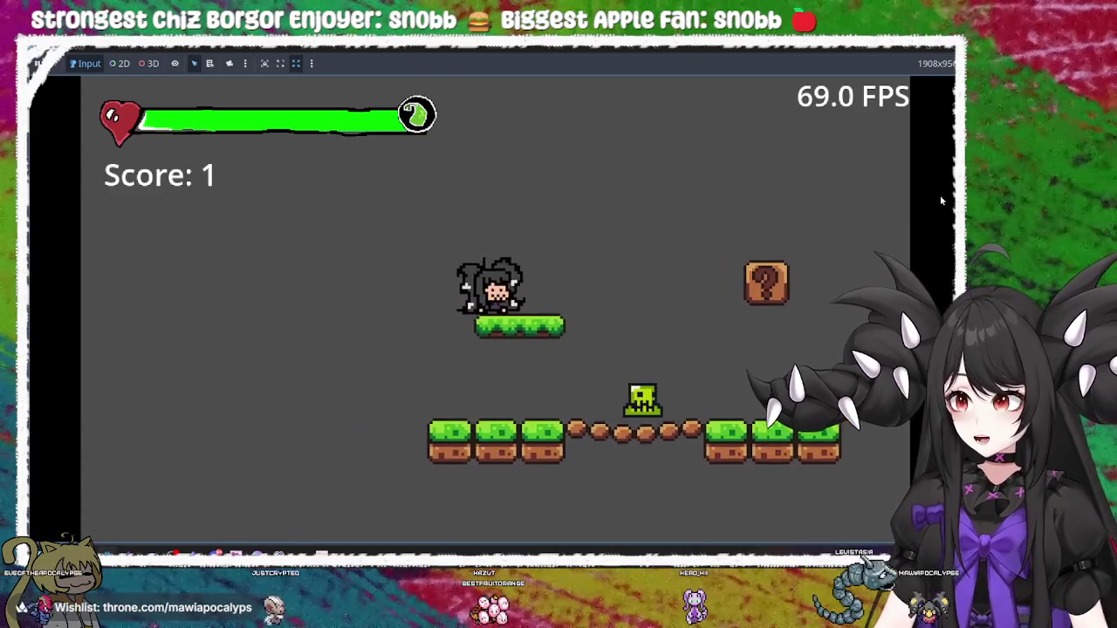
pyautogui.press('space')
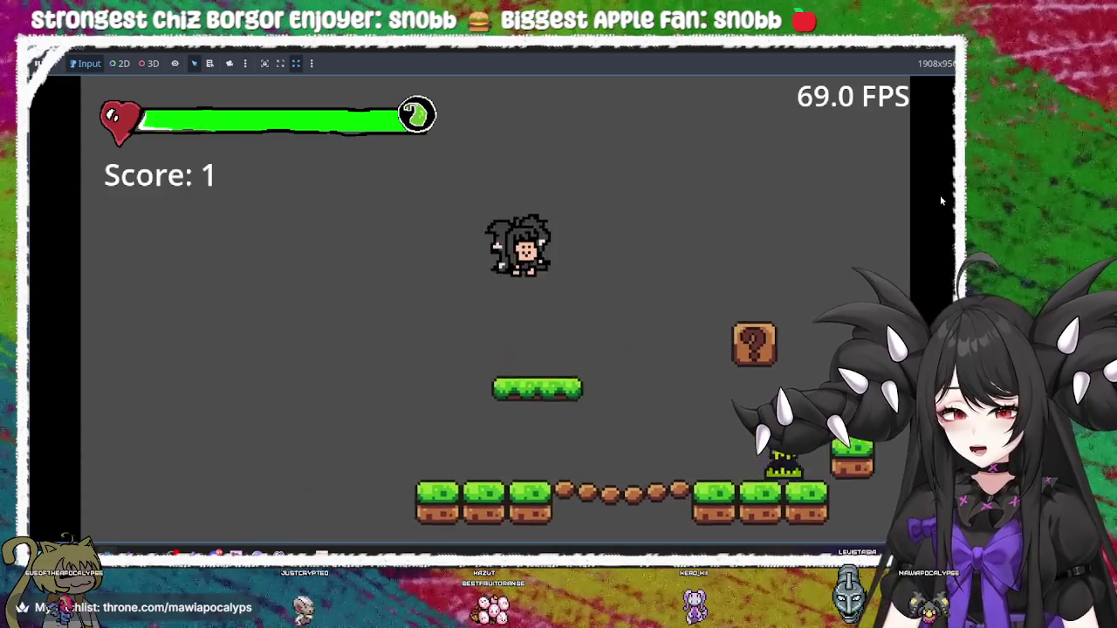
pyautogui.press('space')
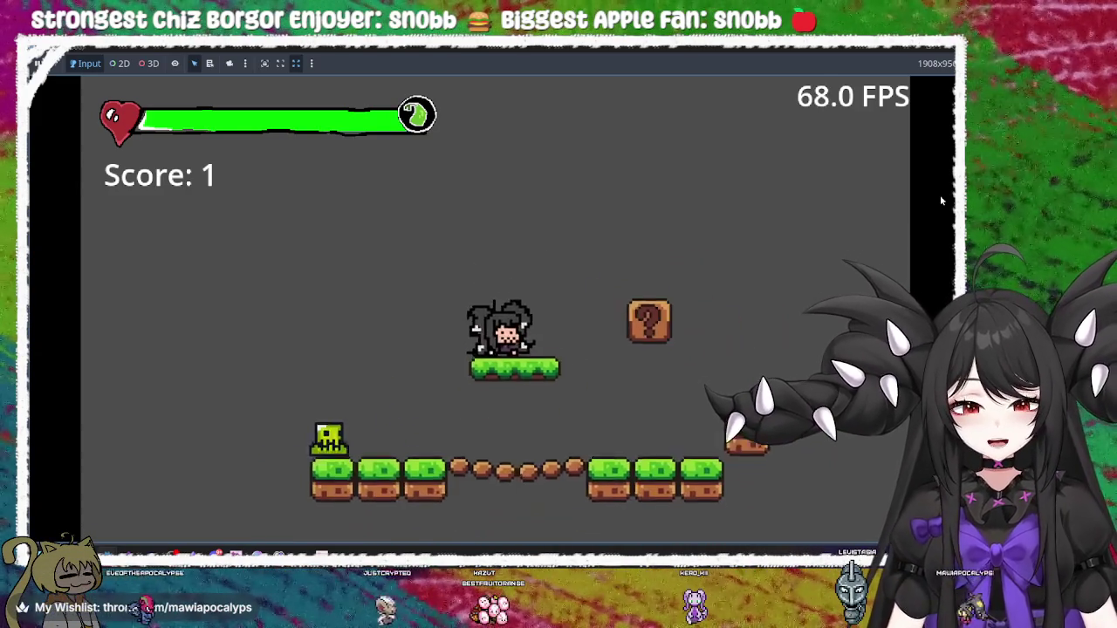
pyautogui.press('space')
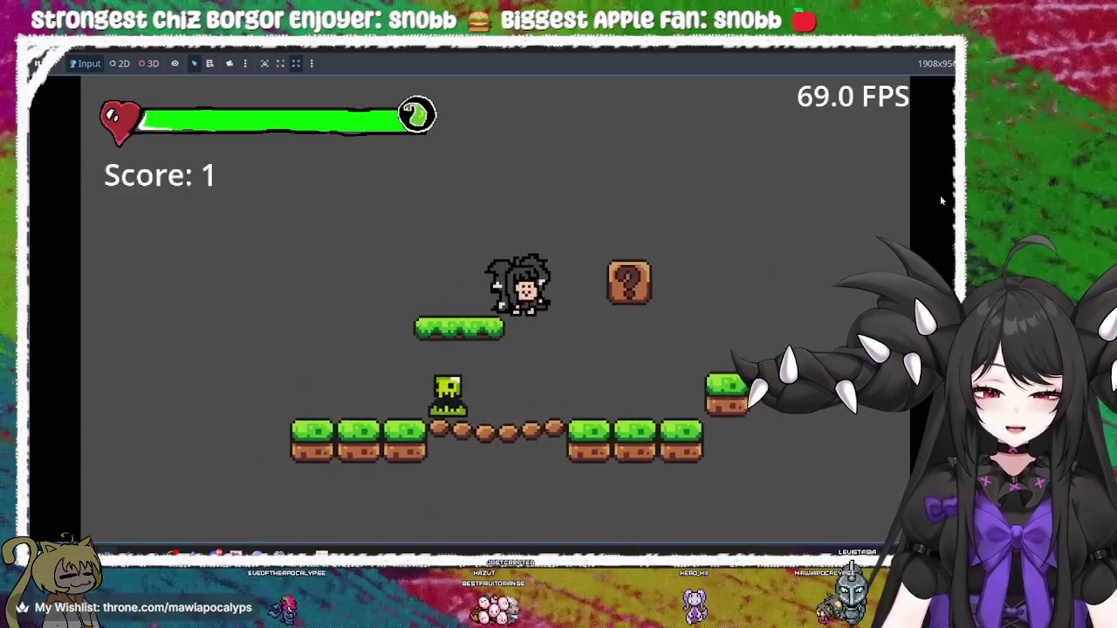
pyautogui.press('Right')
pyautogui.press('space')
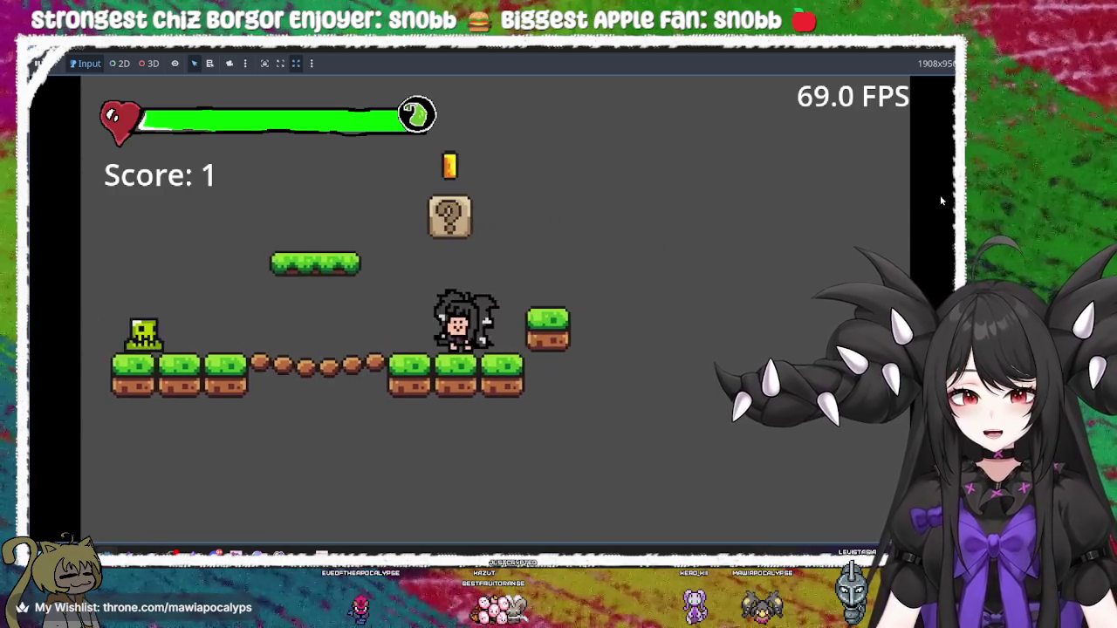
pyautogui.press('Left')
pyautogui.press('space')
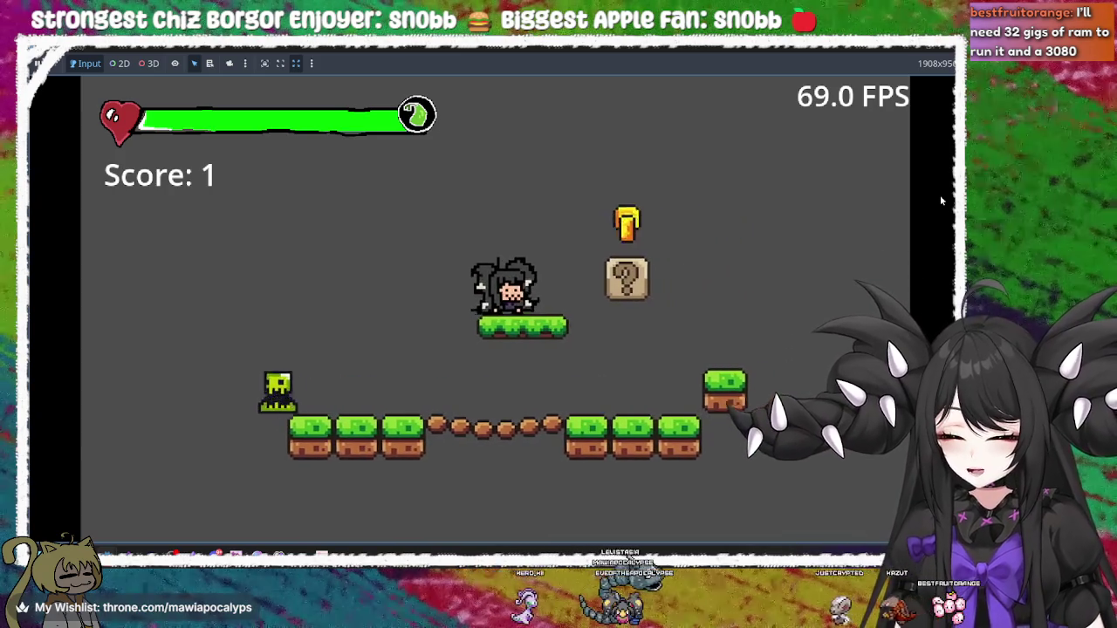
# Walk off the moving platform and step back and forth along the bridge
pyautogui.press('Right')
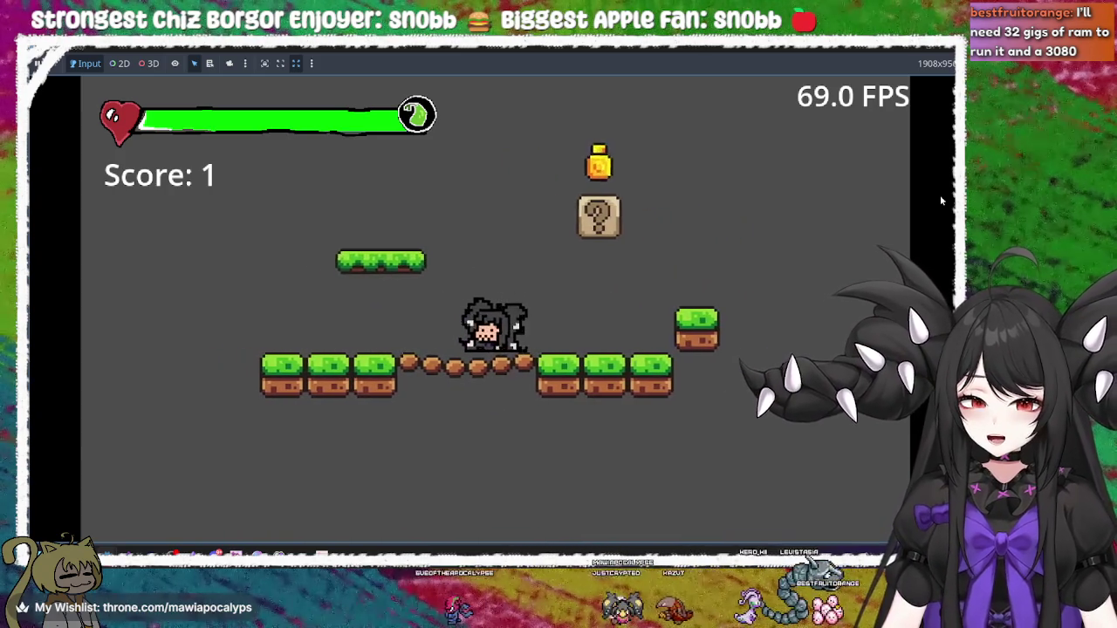
pyautogui.press('Left')
pyautogui.press('Right')
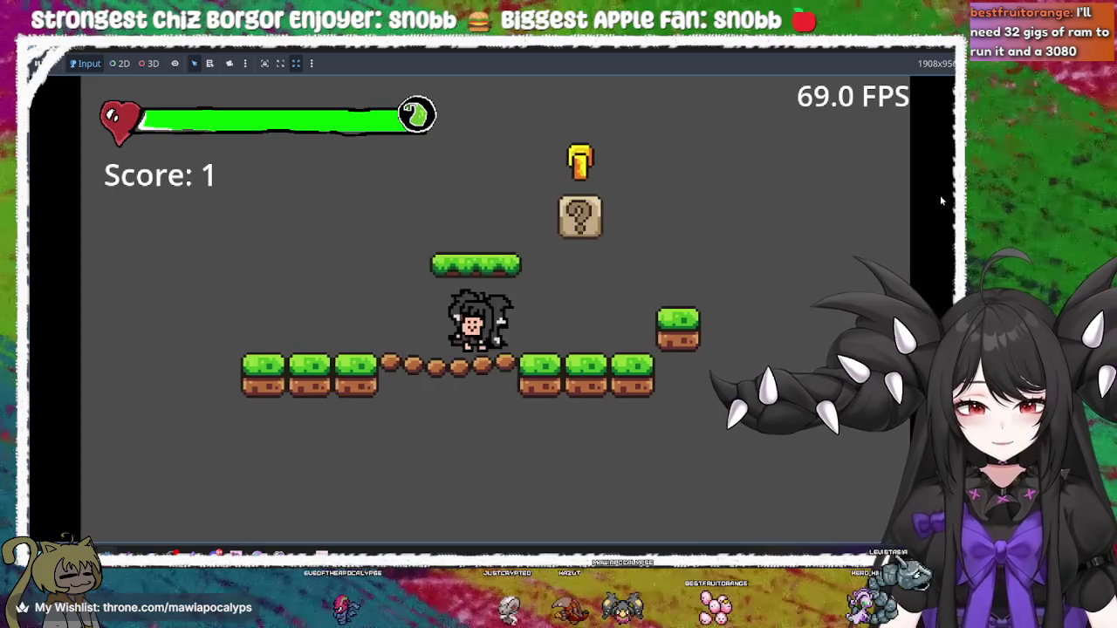
pyautogui.press('Left')
pyautogui.press('Right')
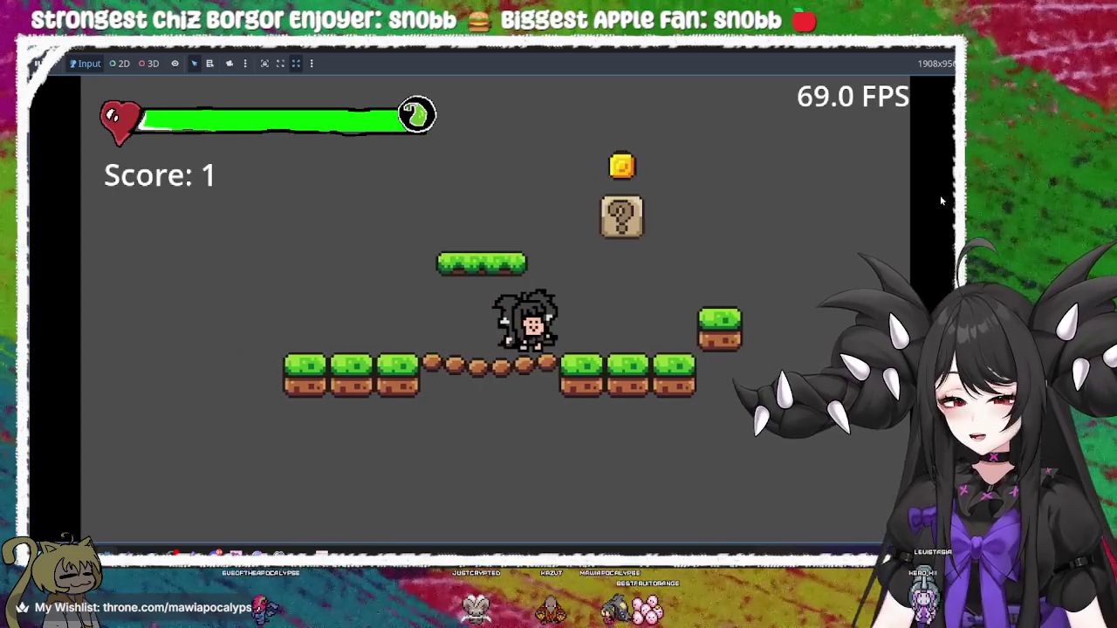
pyautogui.press('Right')
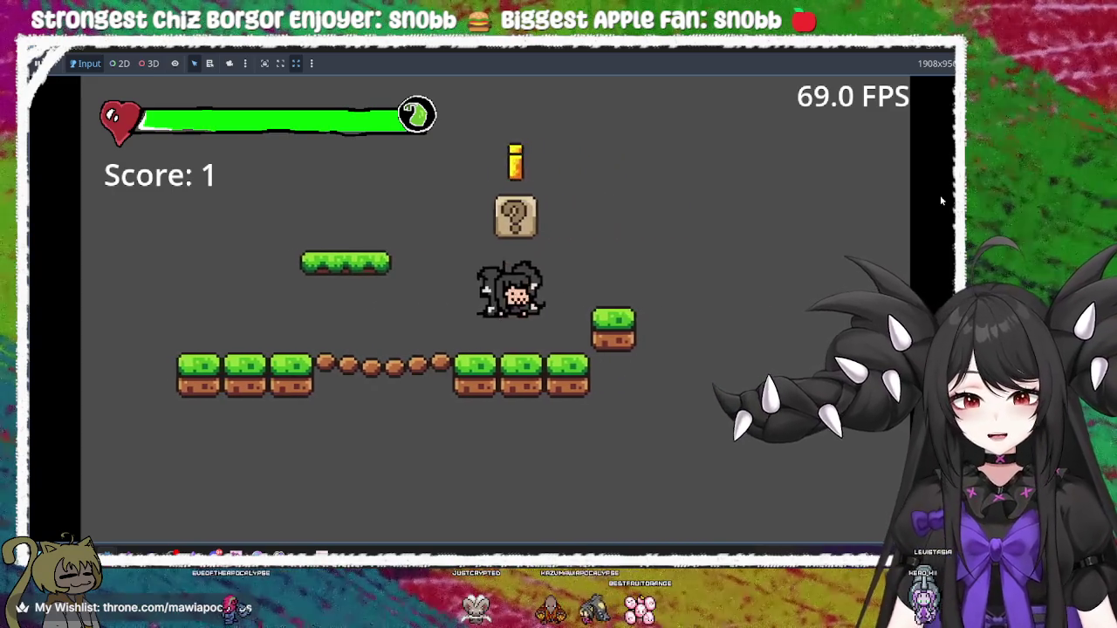
pyautogui.press('Left')
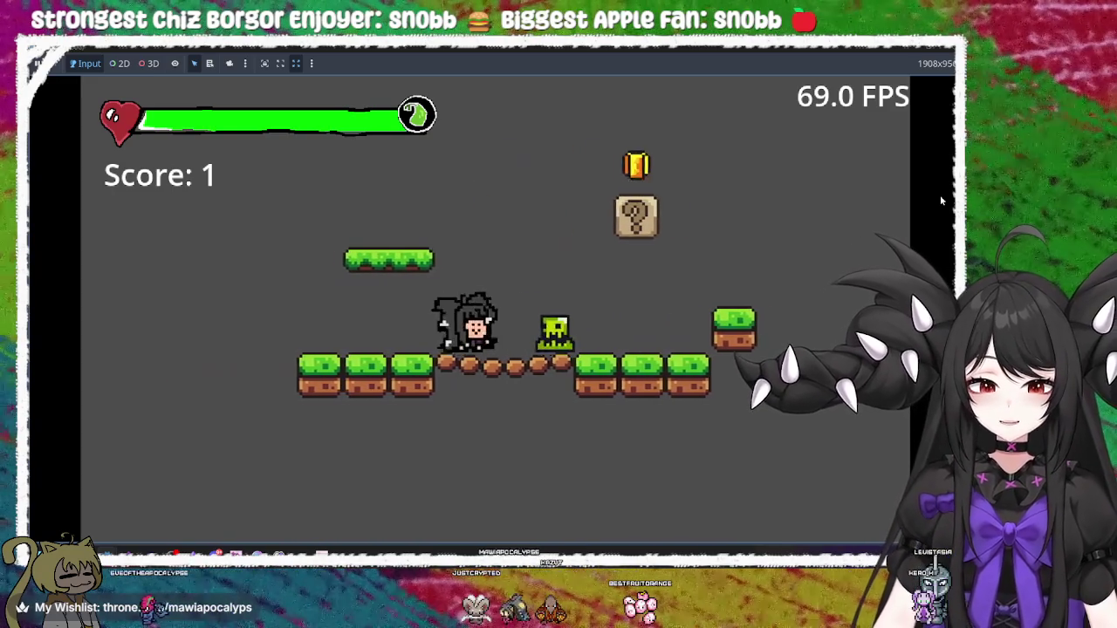
pyautogui.press('Right')
pyautogui.press('space')
# Hit the question block and jump to collect the gems above it, reaching Score 4
pyautogui.press('space')
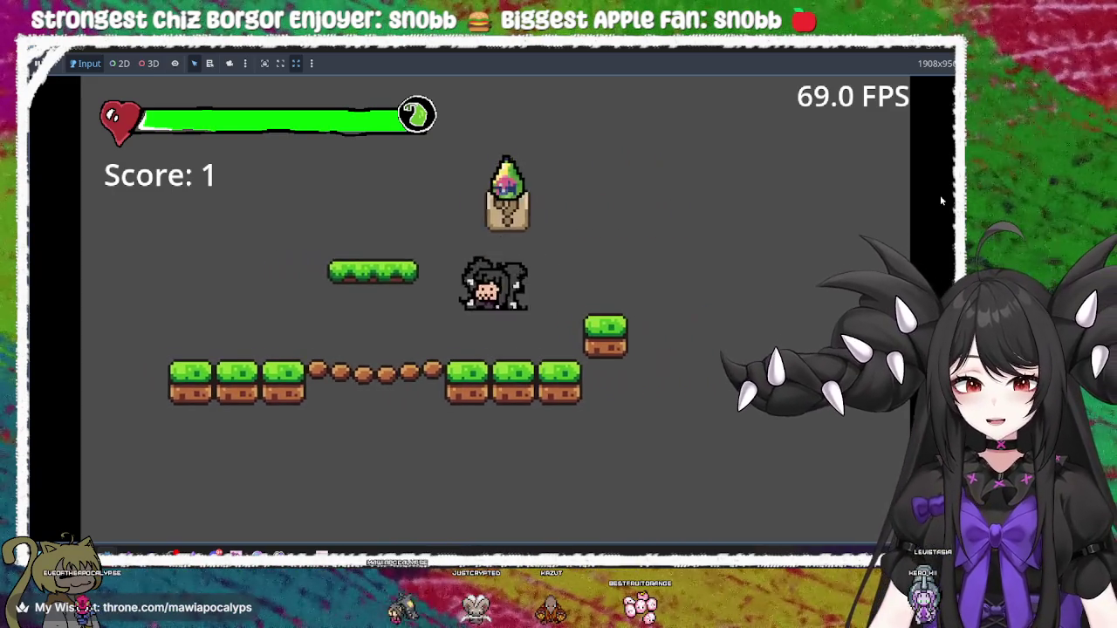
pyautogui.press('Left')
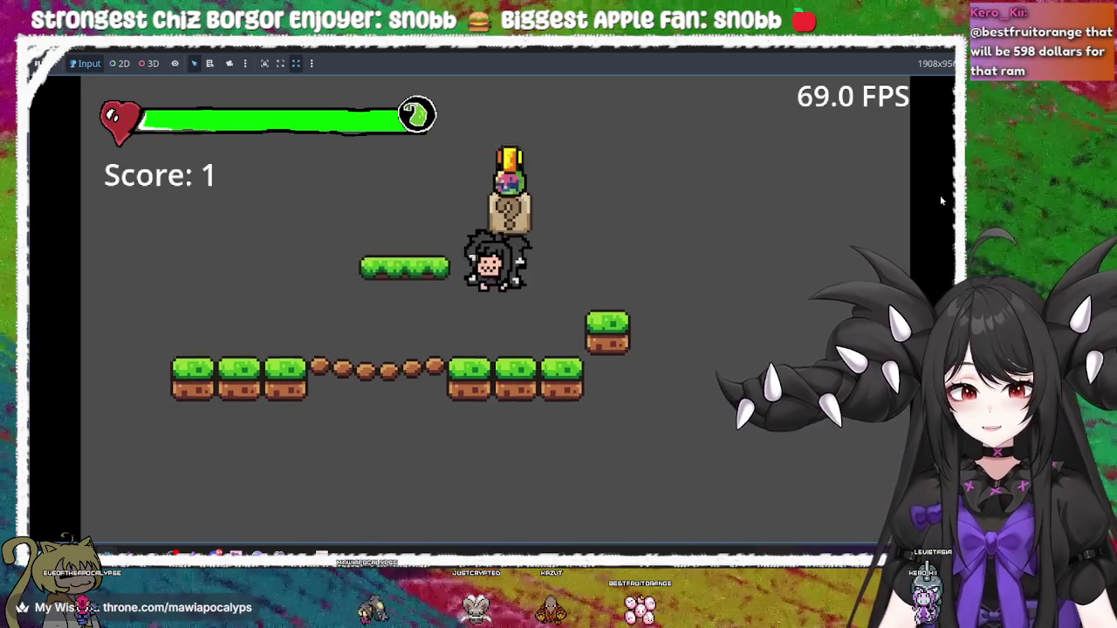
pyautogui.press('space')
pyautogui.press('Right')
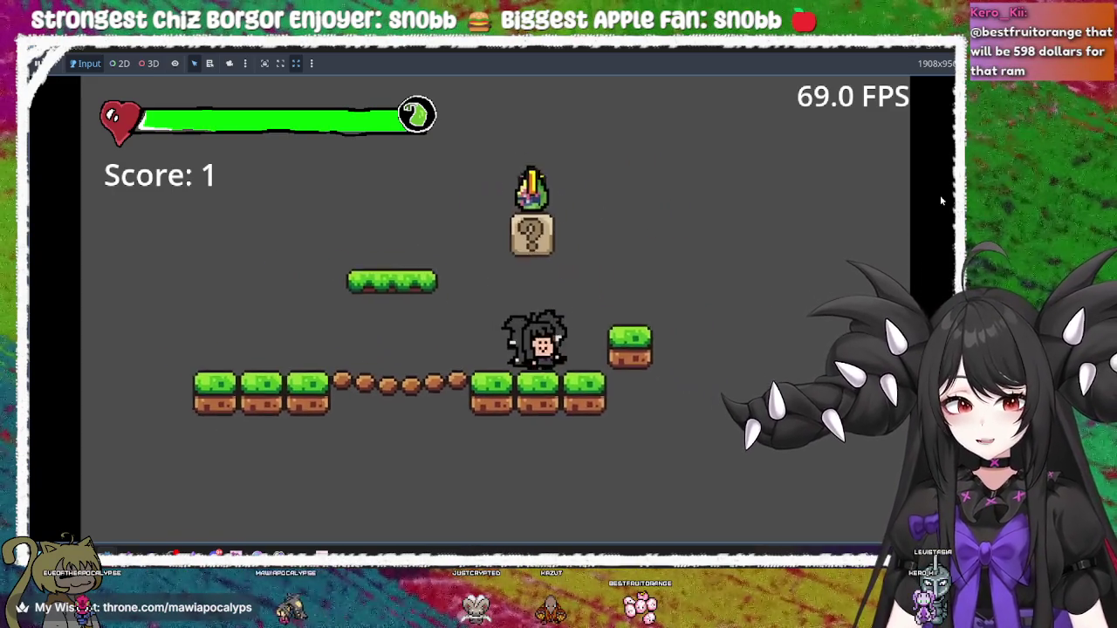
pyautogui.press('Left')
pyautogui.press('space')
pyautogui.press('Right')
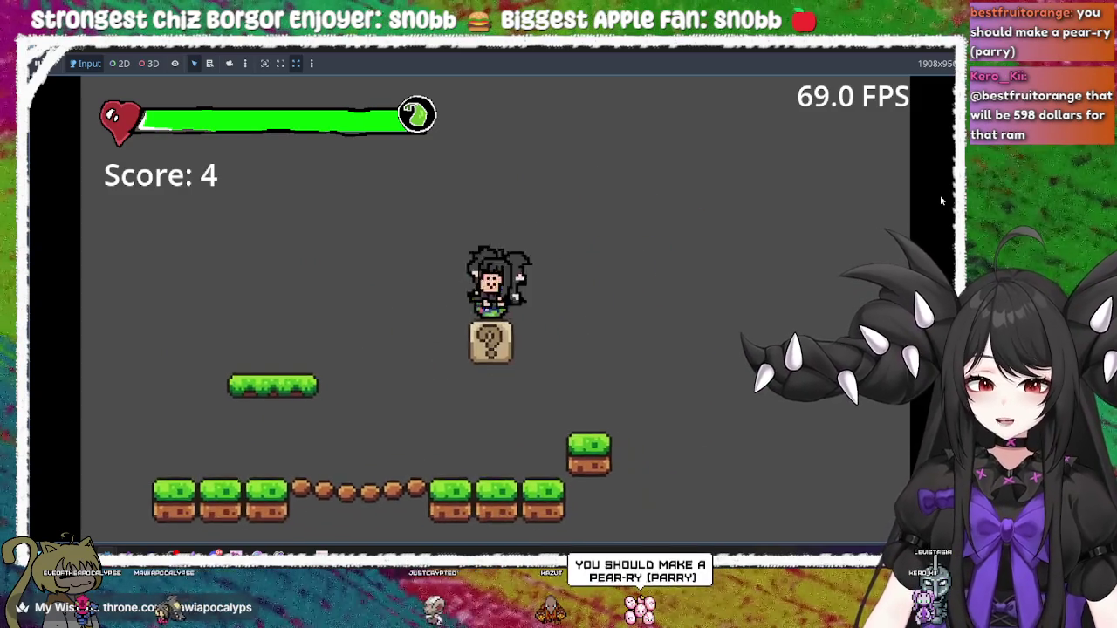
pyautogui.press('space')
pyautogui.press('Left')
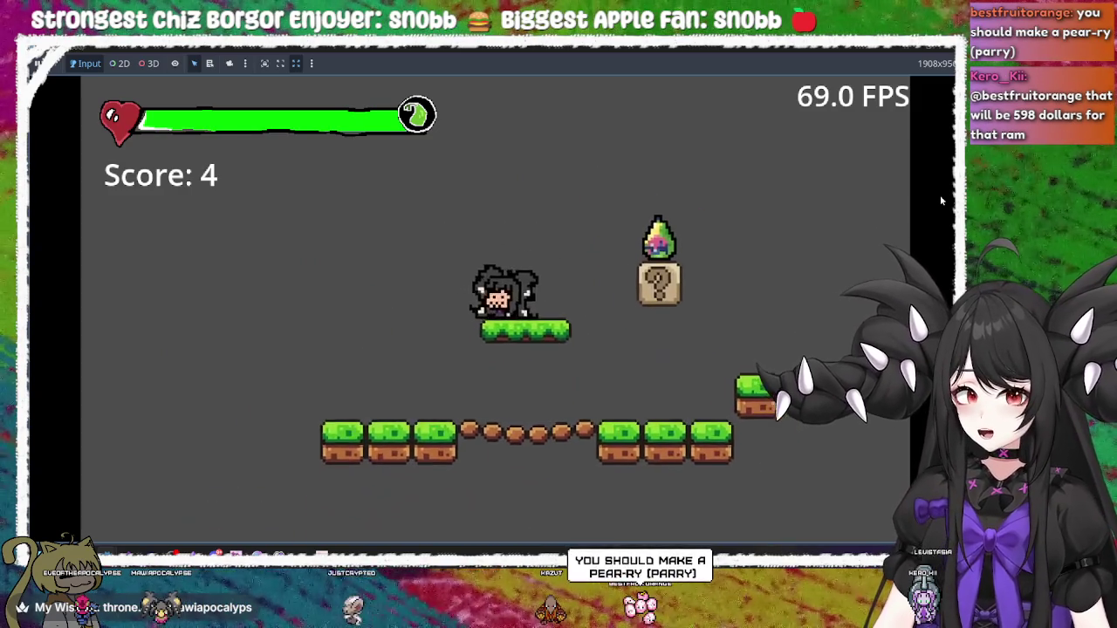
pyautogui.press('Left')
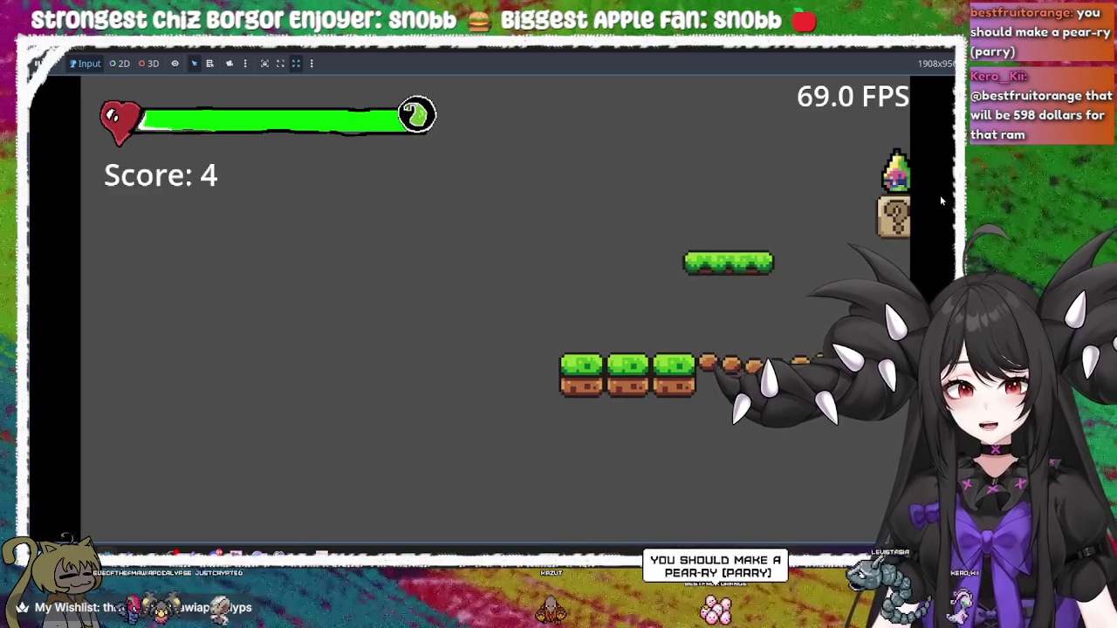
# Run right into the green slime until health empties, then respawn at Score 0
pyautogui.press('Right')
pyautogui.press('Right')
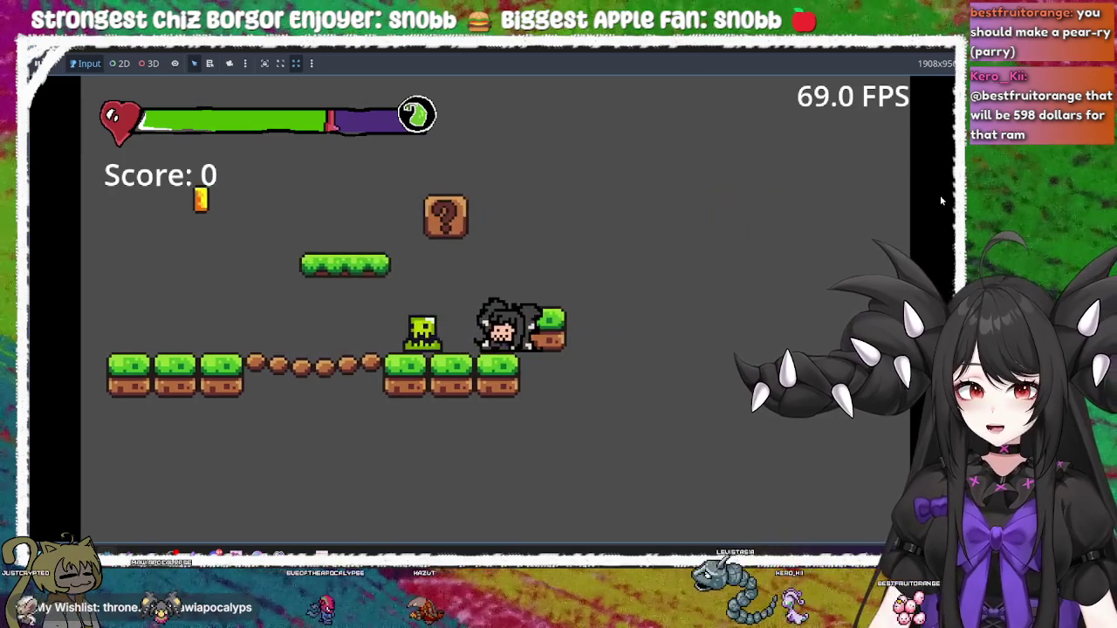
pyautogui.press('Right')
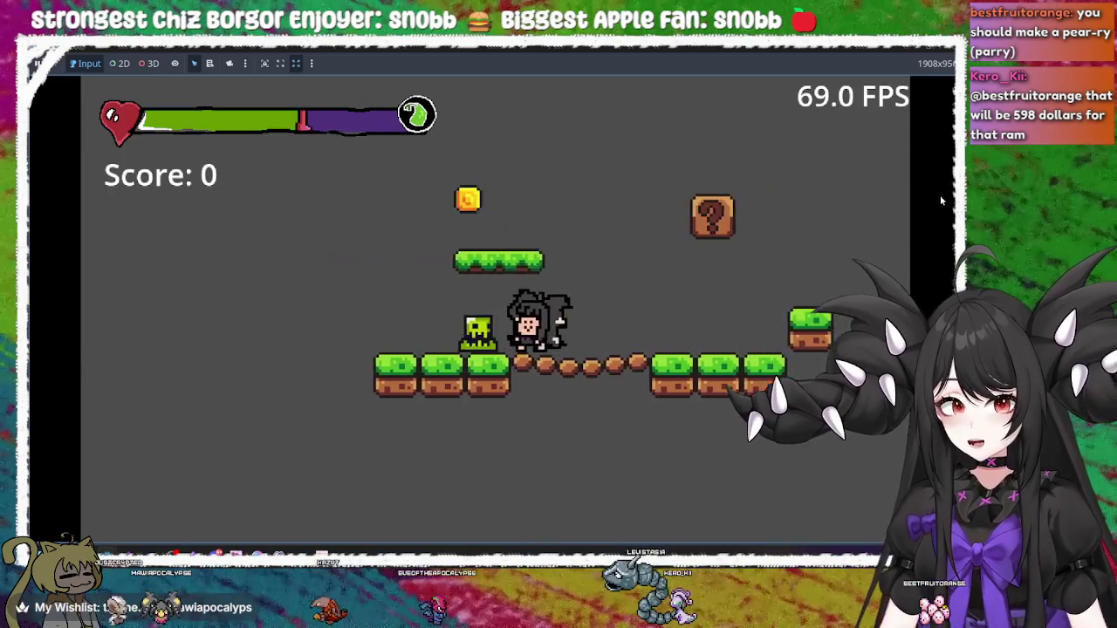
pyautogui.press('Right')
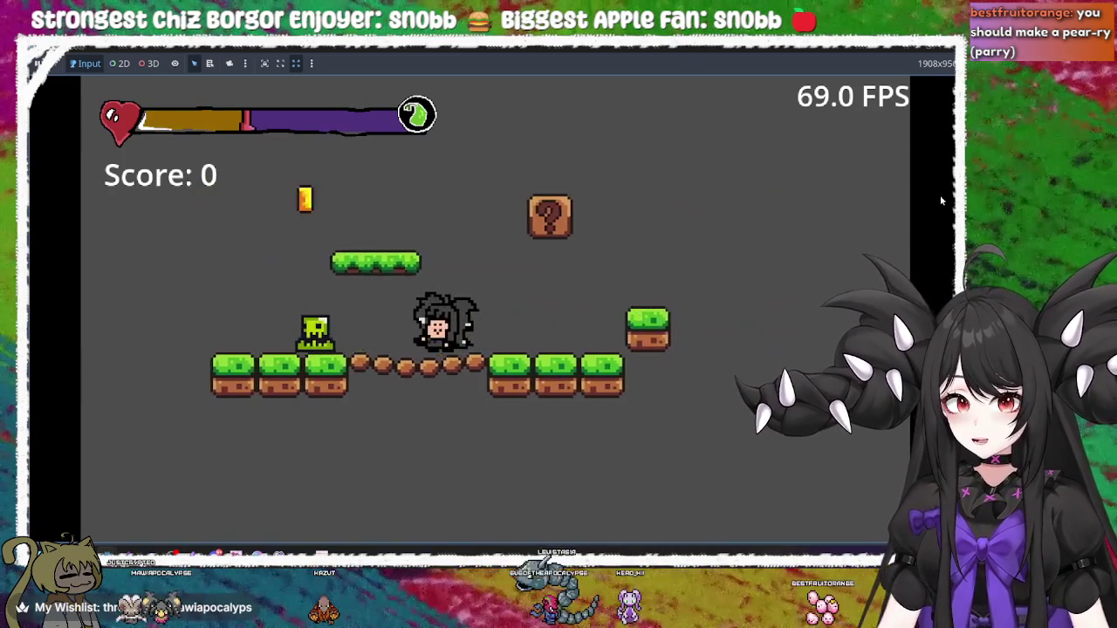
pyautogui.press('Right')
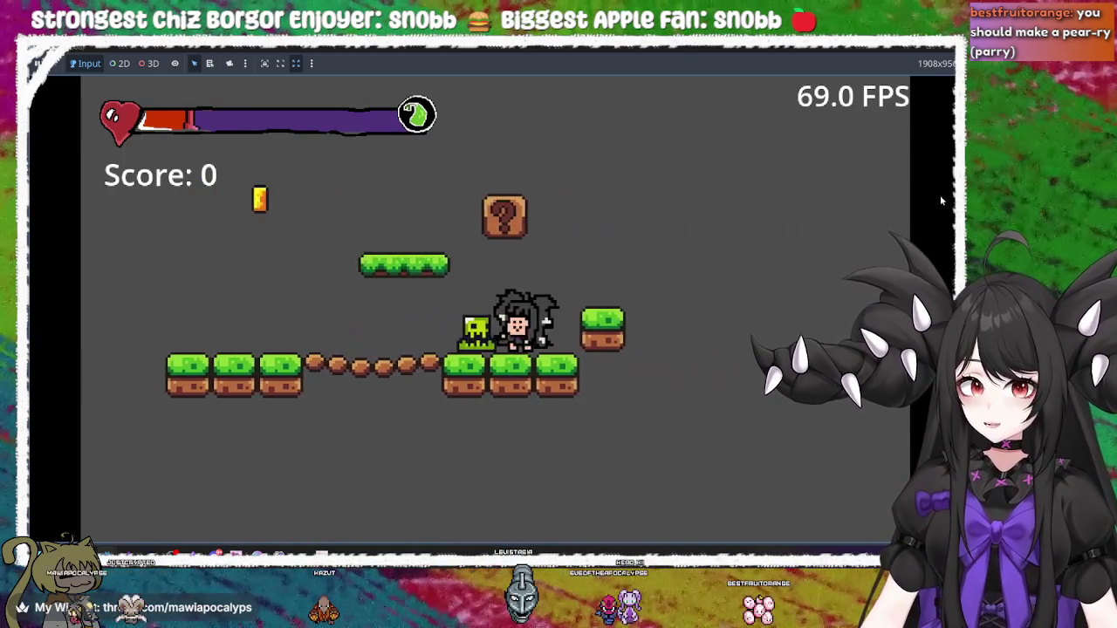
pyautogui.press('Right')
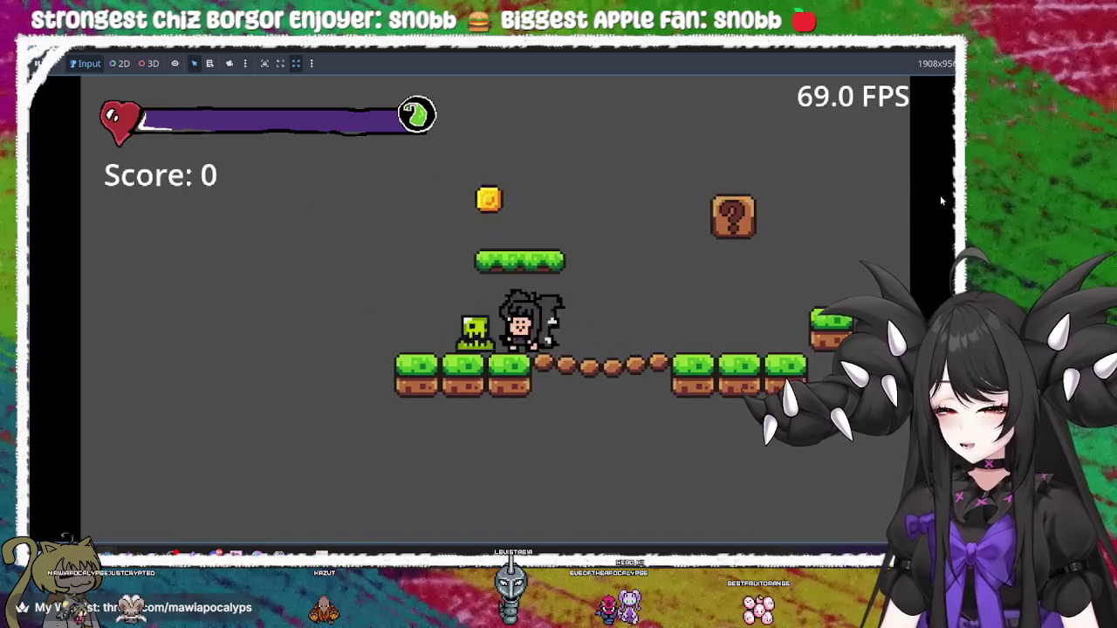
pyautogui.press('Right')
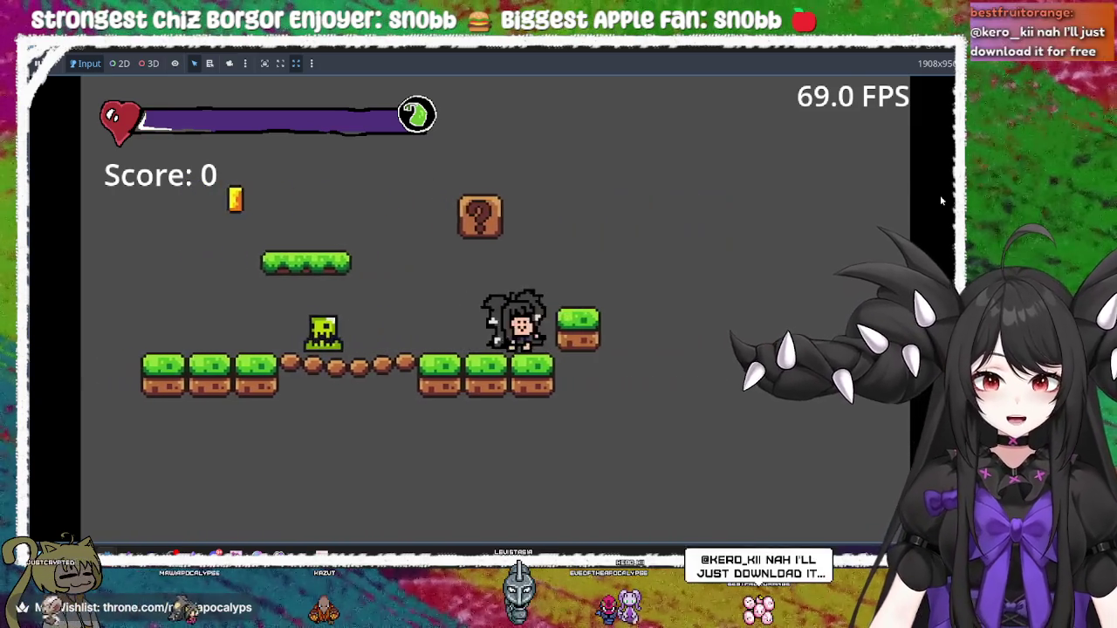
pyautogui.press('Right')
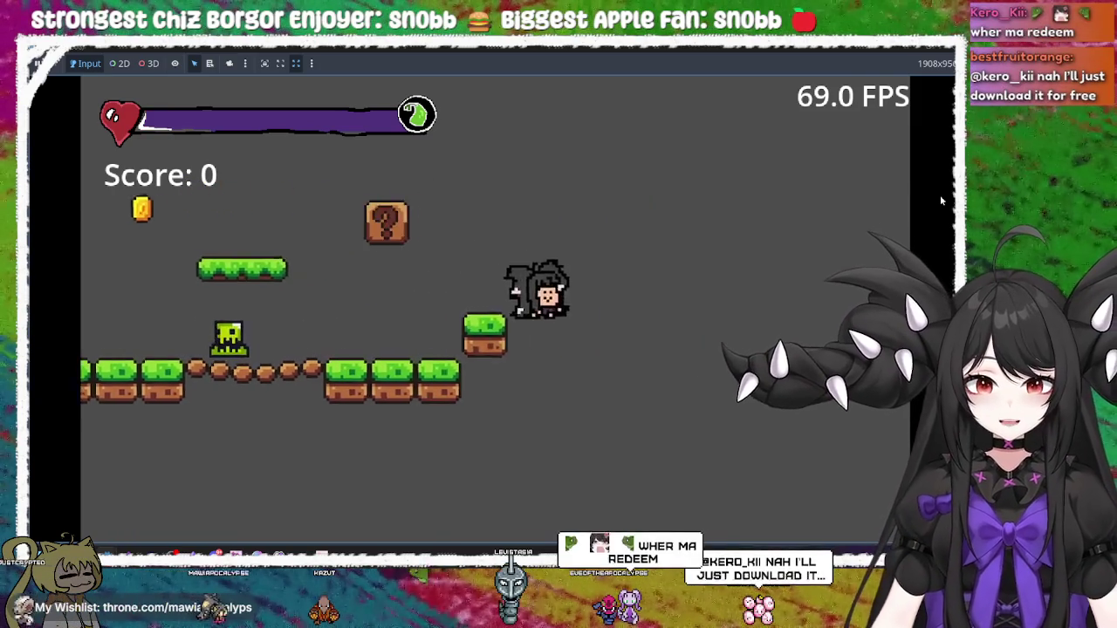
pyautogui.press('Right')
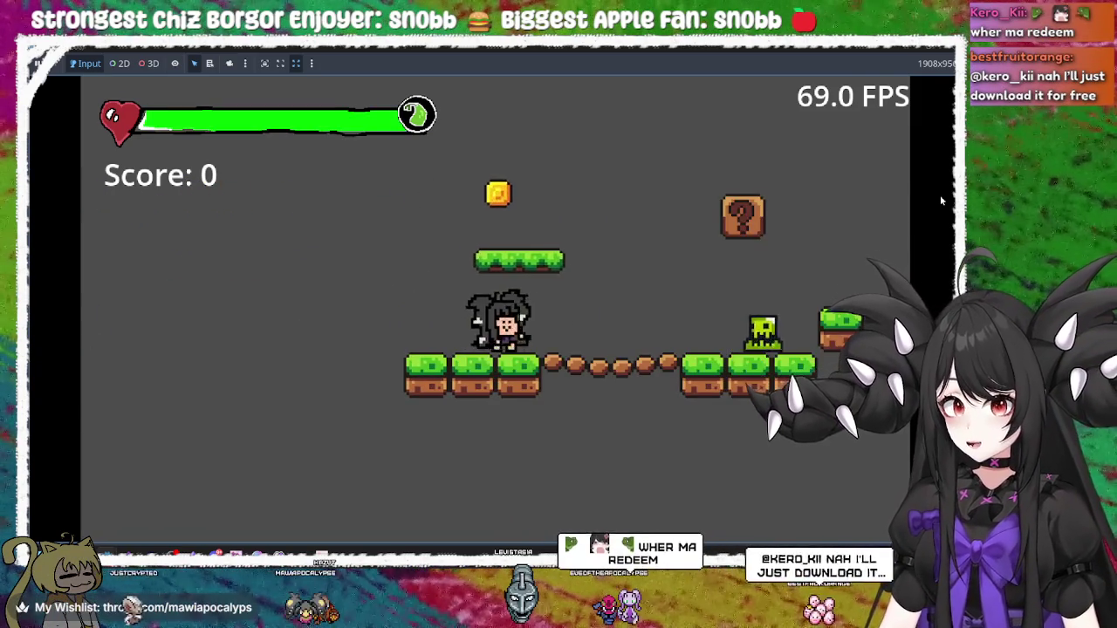
pyautogui.press('Right')
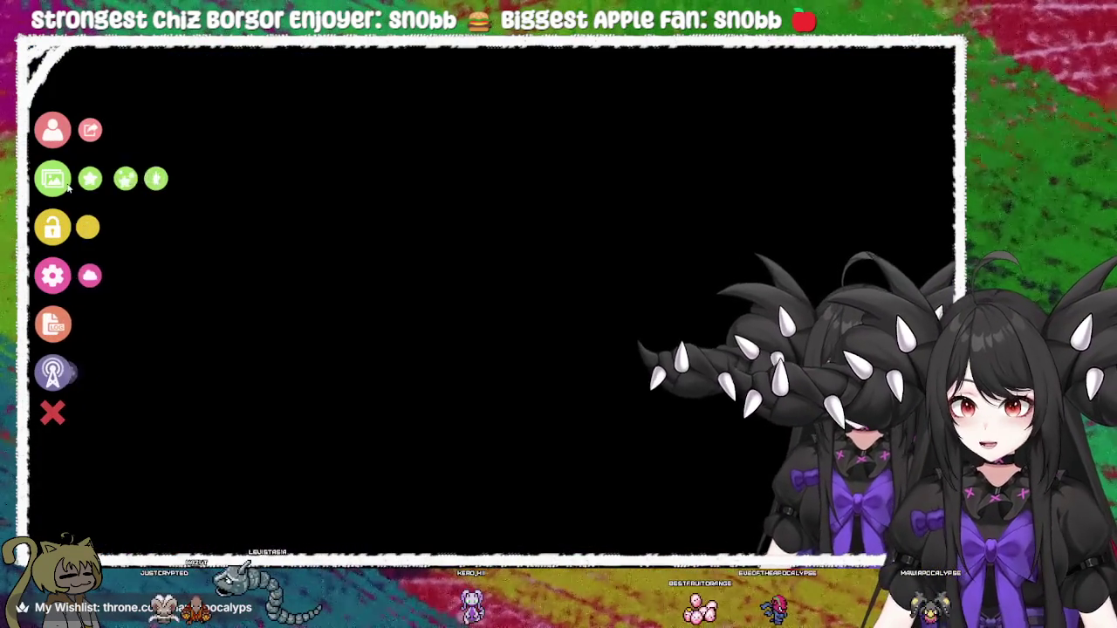
# Filter the Item list for 'frog' and add the tallfrog item, accepting its default settings
pyautogui.click(57, 182)
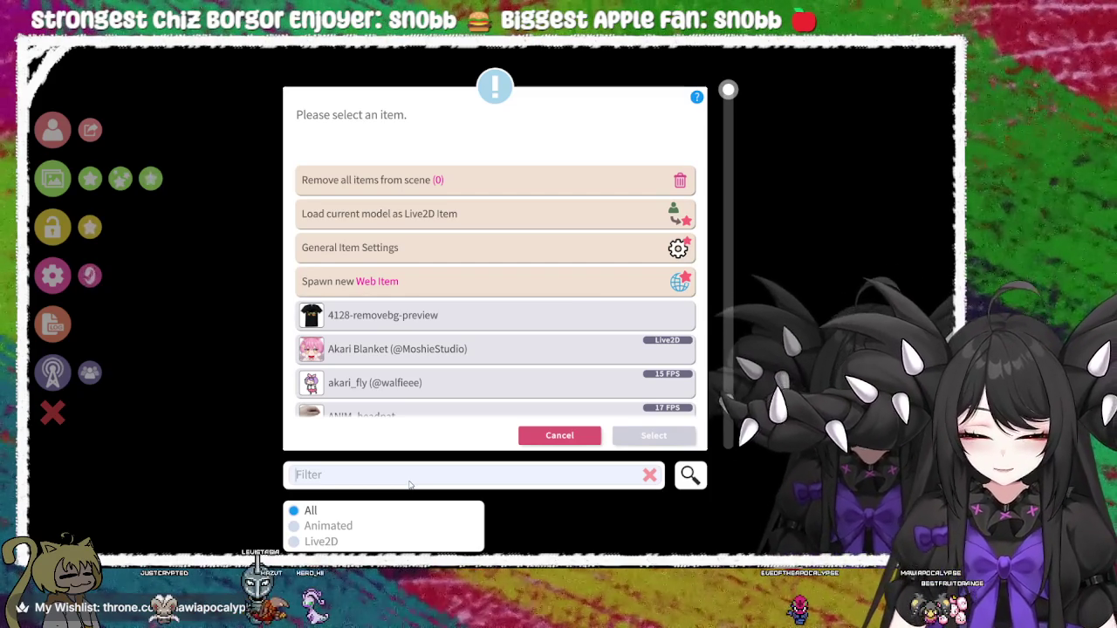
pyautogui.write('frog')
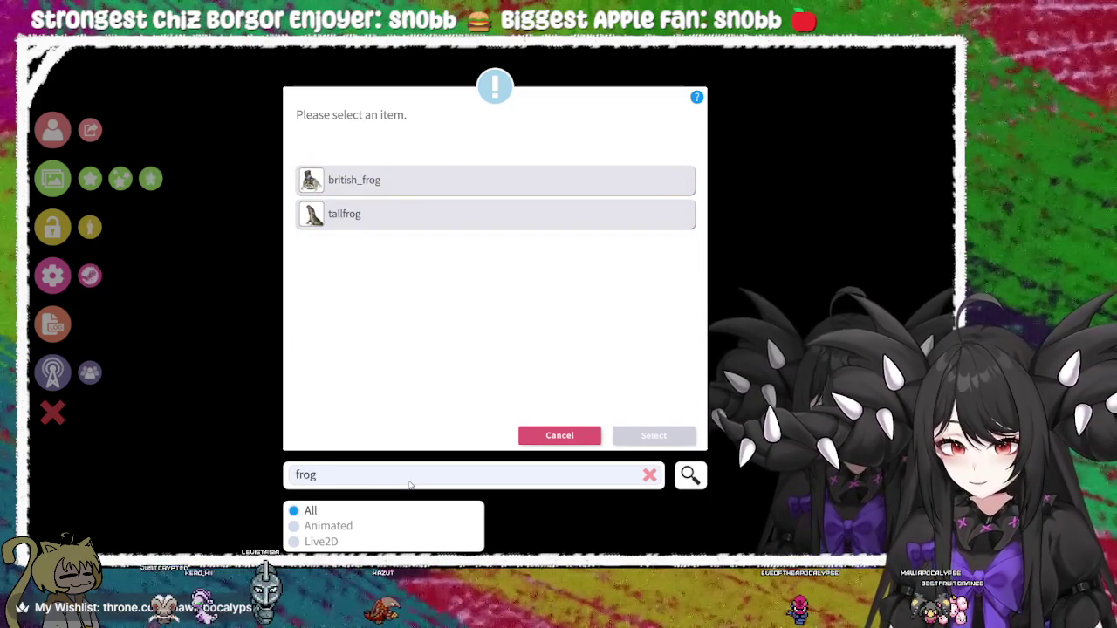
pyautogui.click(482, 220)
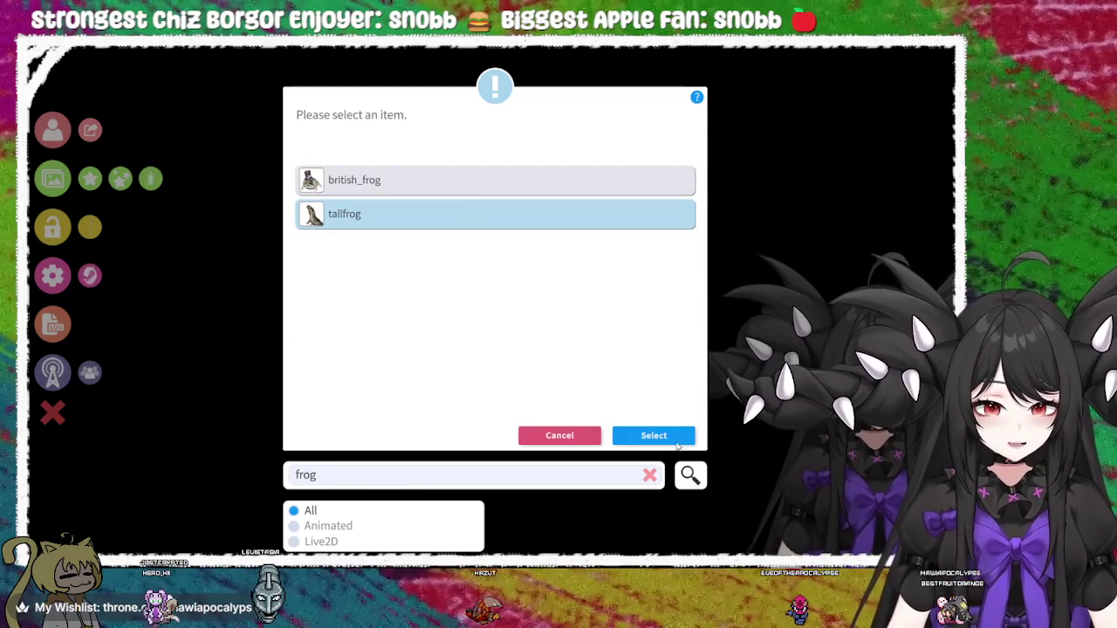
pyautogui.click(677, 443)
pyautogui.click(608, 483)
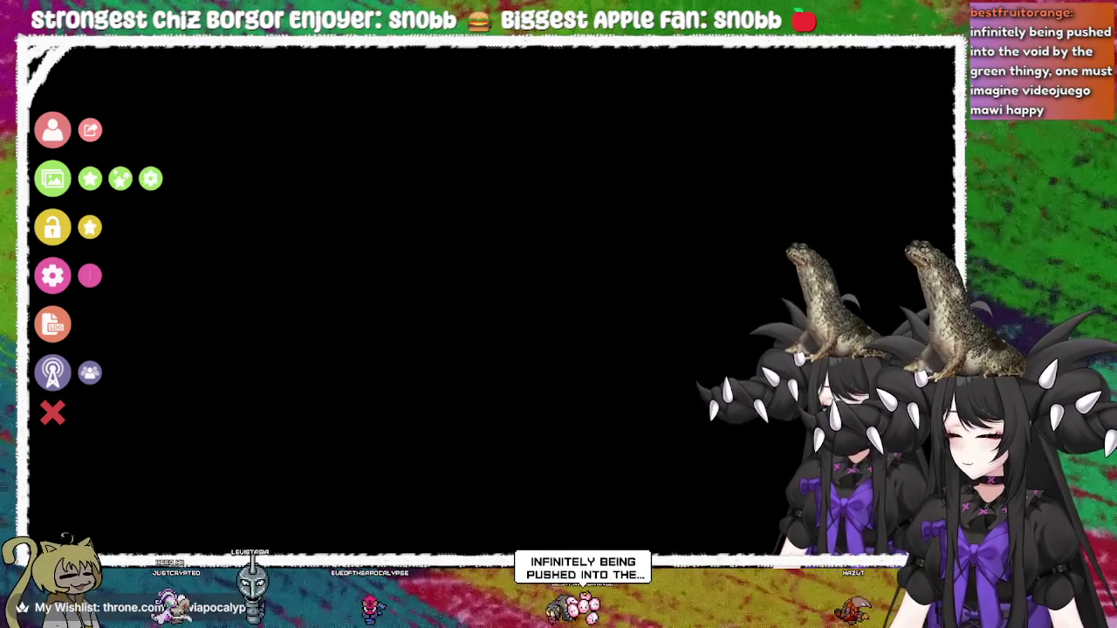
pyautogui.press('super')
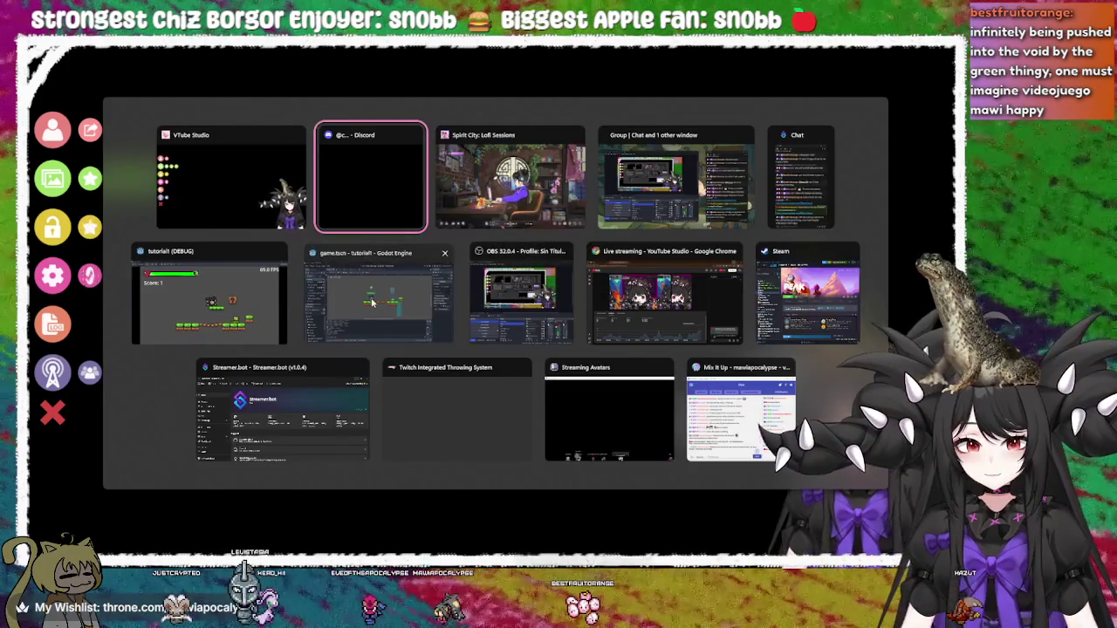
# Switch to the Godot editor, then bring the tutorial (DEBUG) game window forward
pyautogui.click(310, 318)
pyautogui.press('super')
pyautogui.click(475, 281)
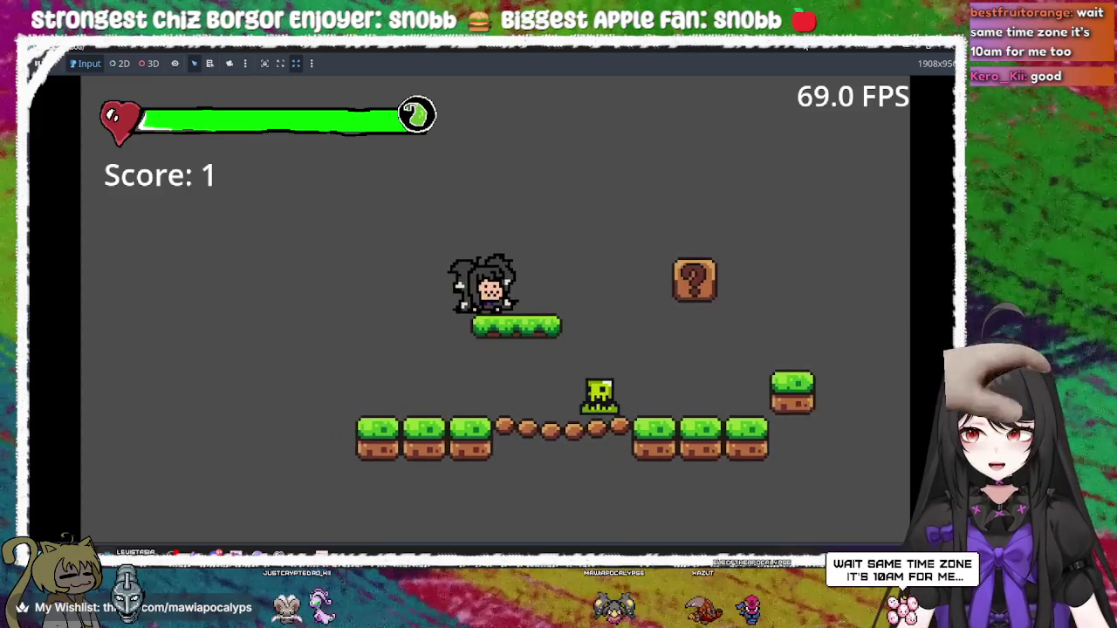
pyautogui.press('super+Down')
pyautogui.doubleClick(689, 105)
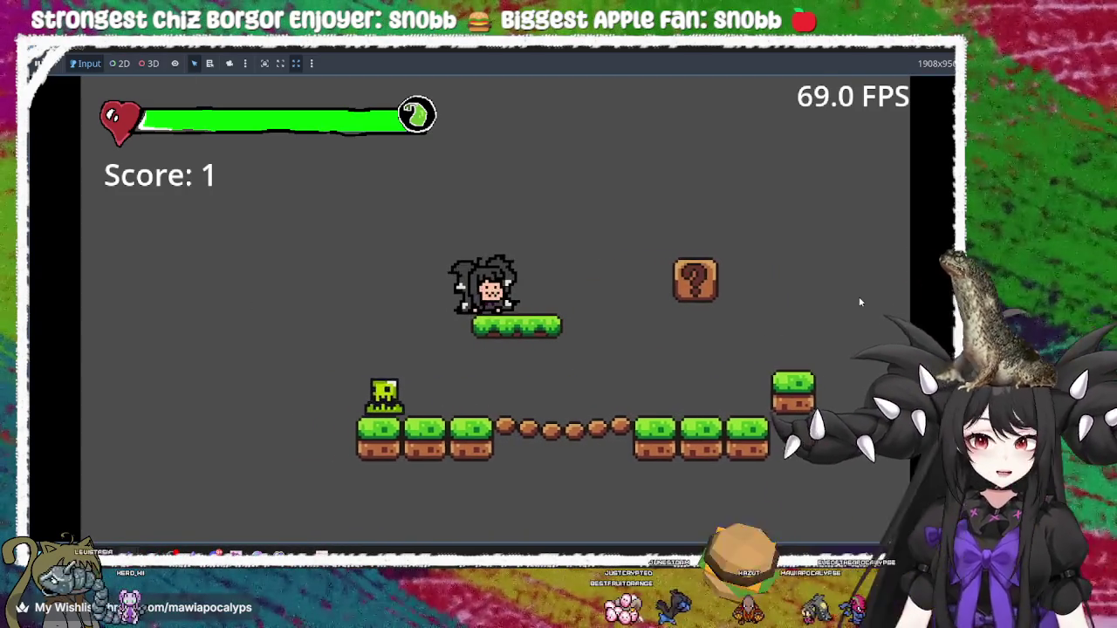
pyautogui.press('Right')
# Hop the player onto the question block and back to the floating grass platform
pyautogui.press('space')
pyautogui.press('Right')
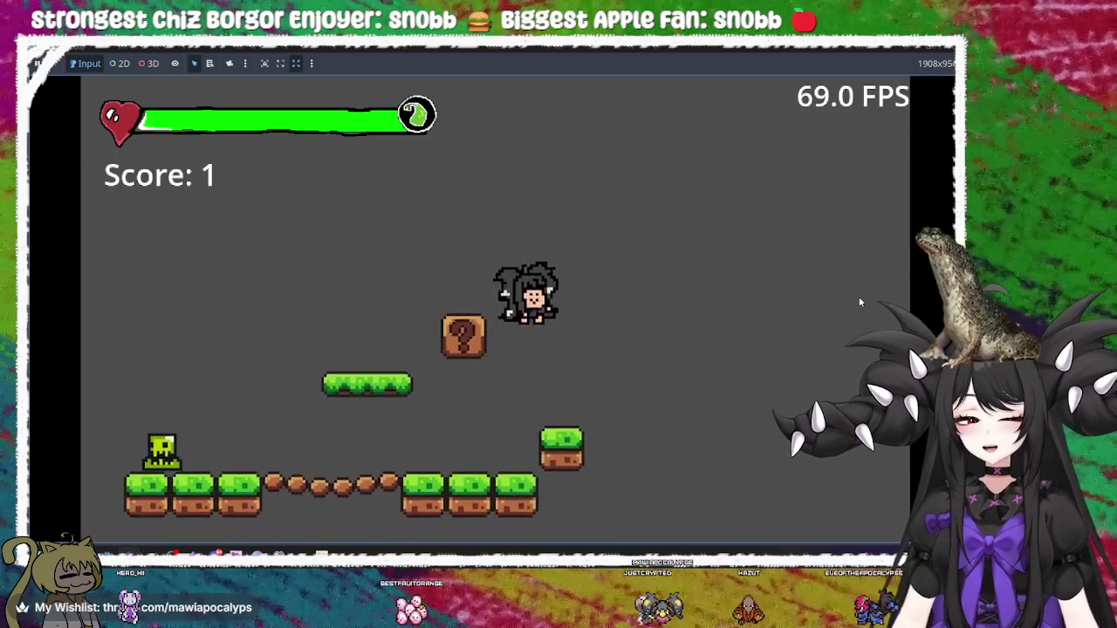
pyautogui.press('space')
pyautogui.press('Left')
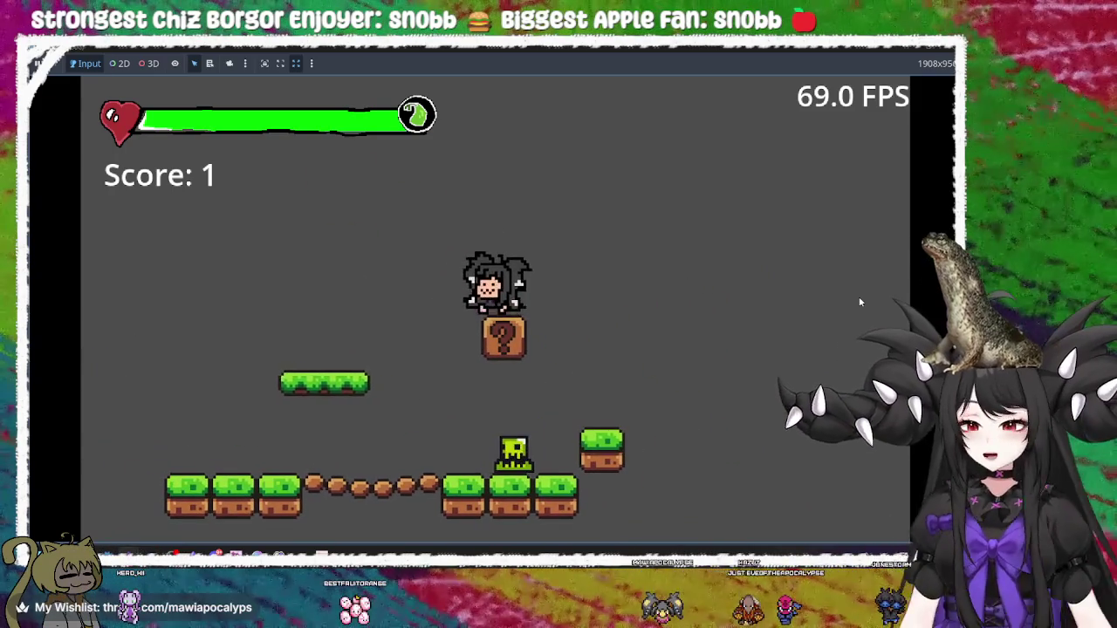
pyautogui.press('space')
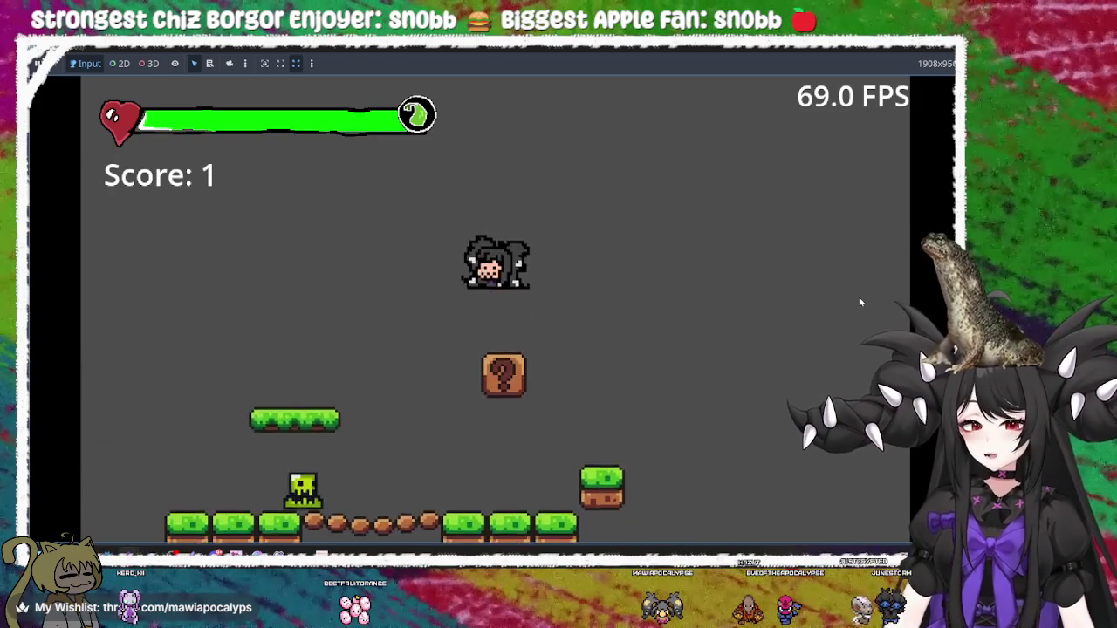
pyautogui.press('space')
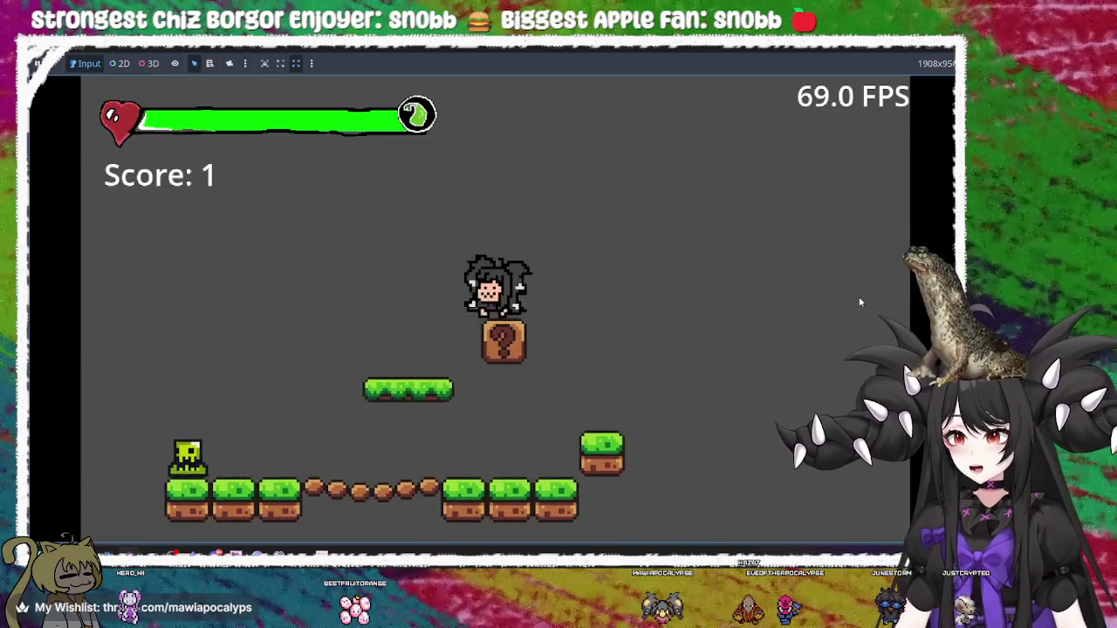
pyautogui.press('space')
pyautogui.press('Left')
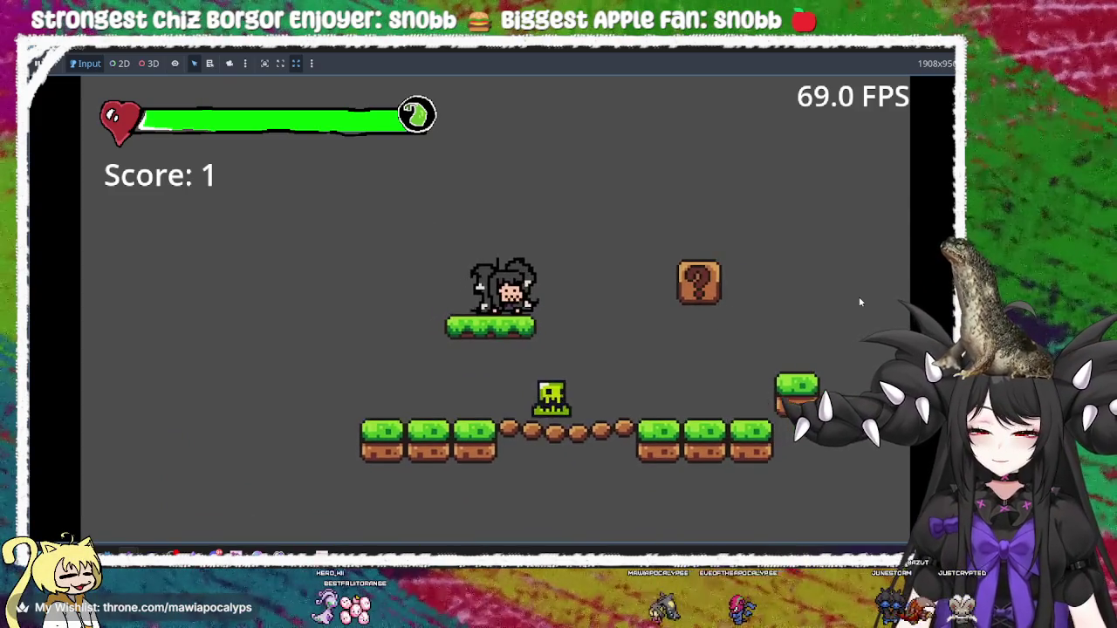
pyautogui.press('space')
pyautogui.press('Right')
pyautogui.press('space')
pyautogui.press('Left')
pyautogui.press('space')
pyautogui.press('Left')
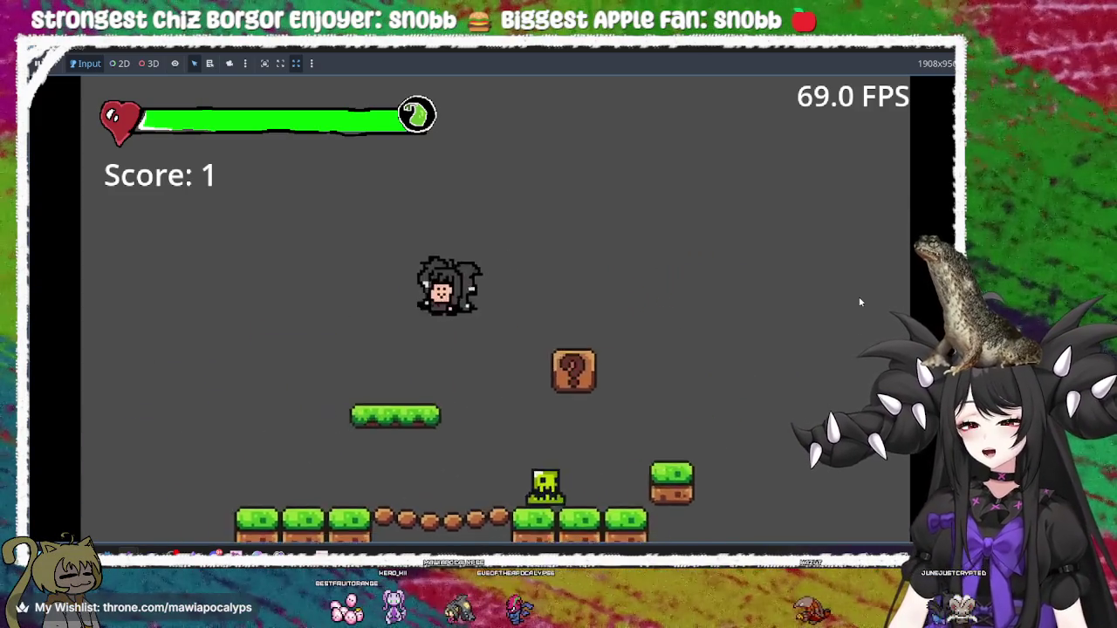
# Jump off the moving platform and bump the question block for a coin
pyautogui.press('space')
pyautogui.press('Right')
pyautogui.press('space')
pyautogui.press('Left')
pyautogui.press('space')
# Ride the moving platform, hop beside the small grass block, then climb onto the question block
pyautogui.press('Left')
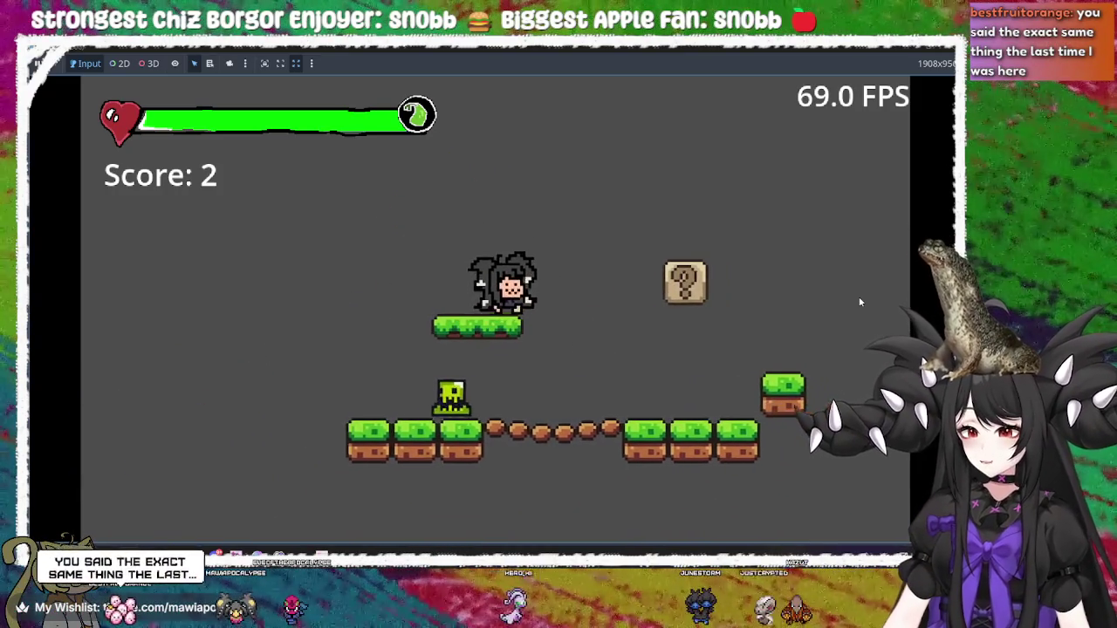
pyautogui.press('space')
pyautogui.press('Right')
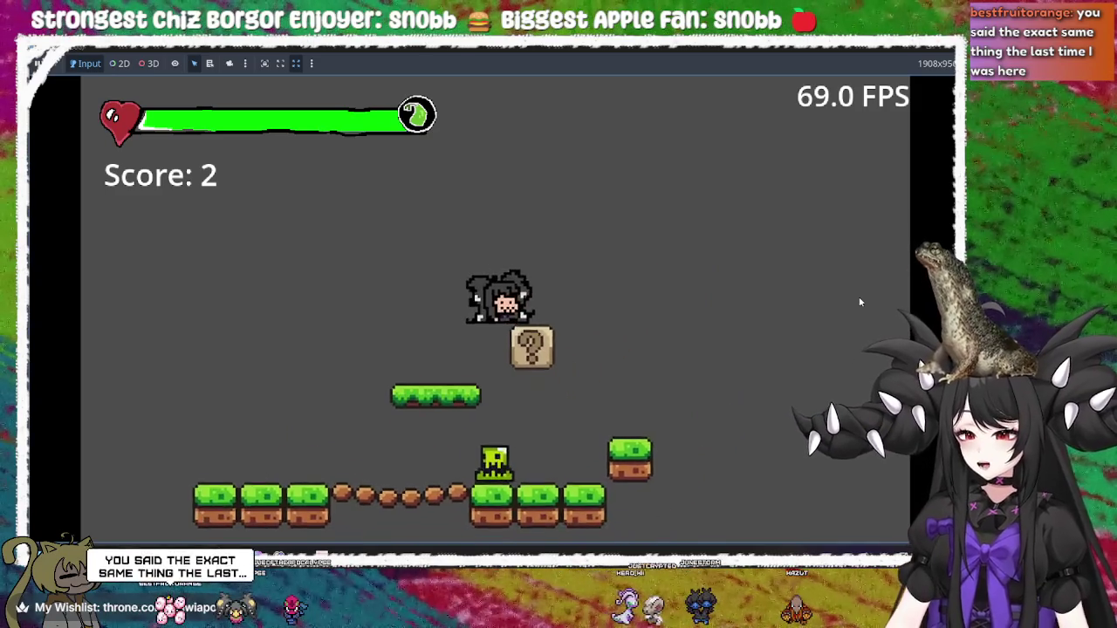
pyautogui.press('space')
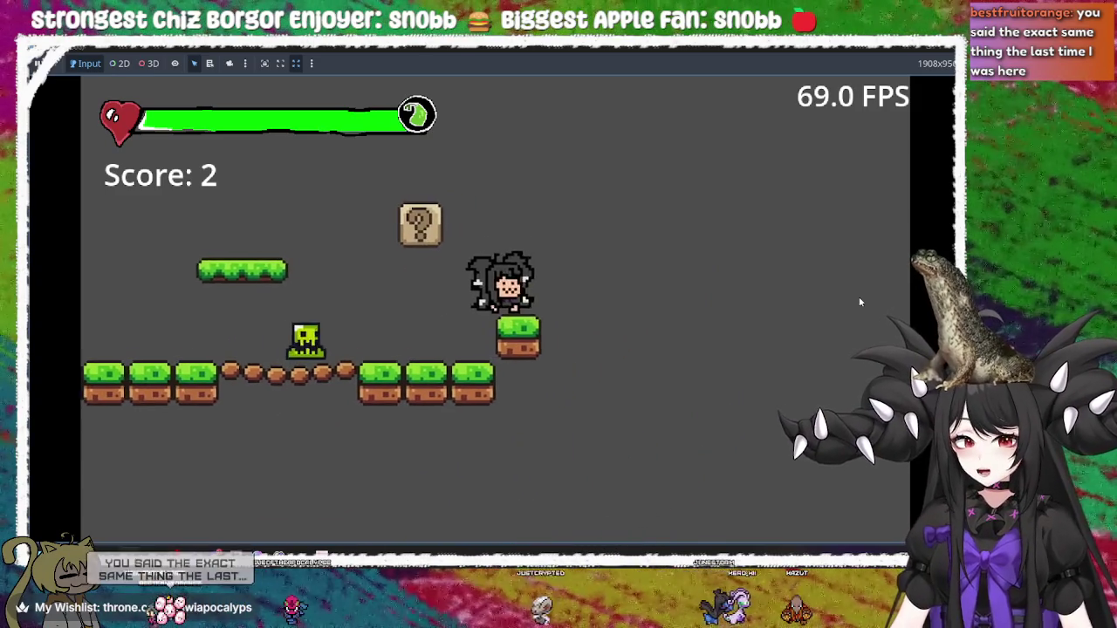
pyautogui.press('Left')
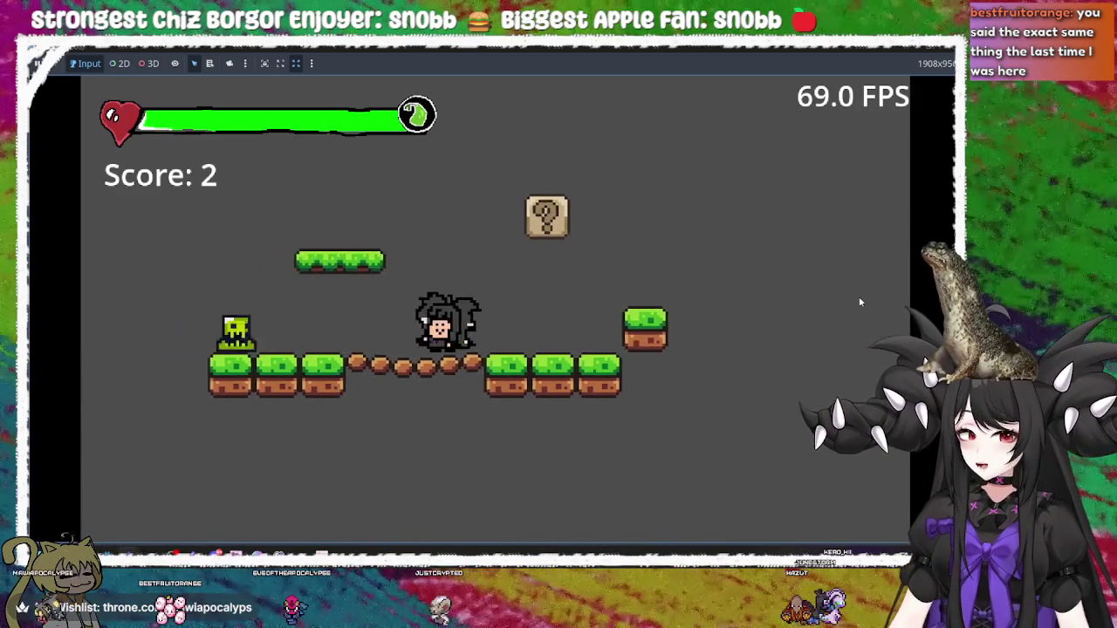
pyautogui.press('Right')
pyautogui.press('space')
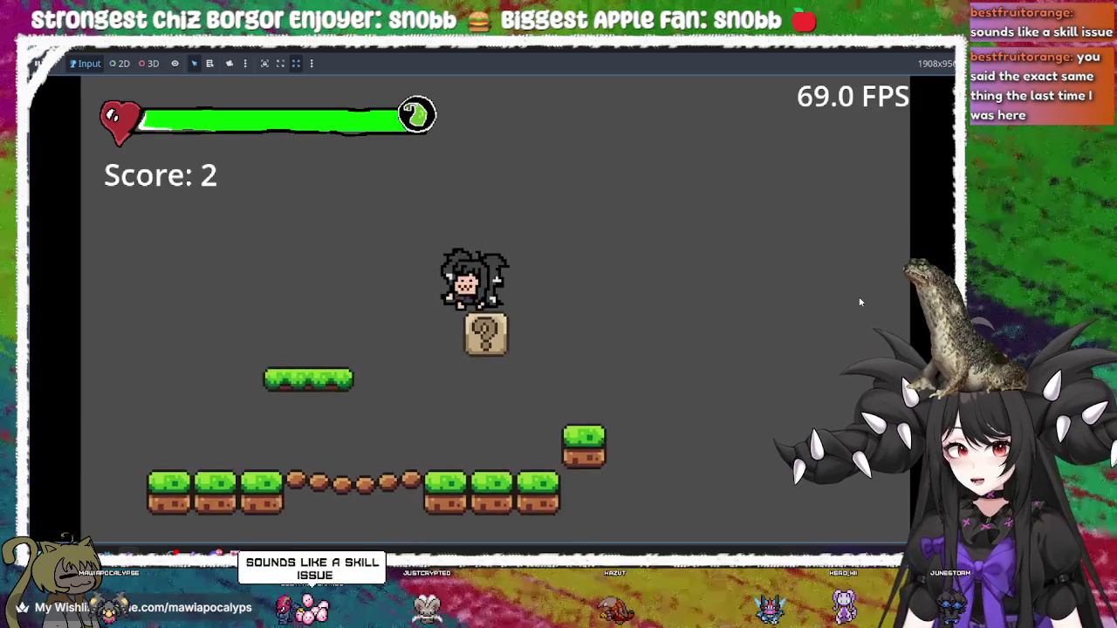
pyautogui.press('Right')
pyautogui.press('space')
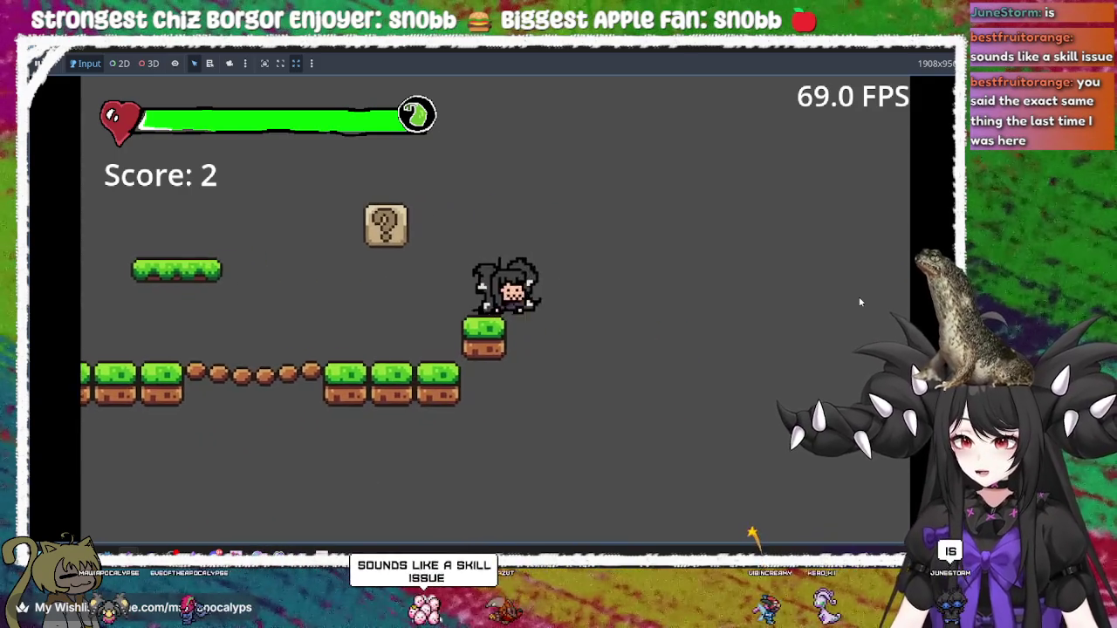
pyautogui.press('space')
pyautogui.press('Left')
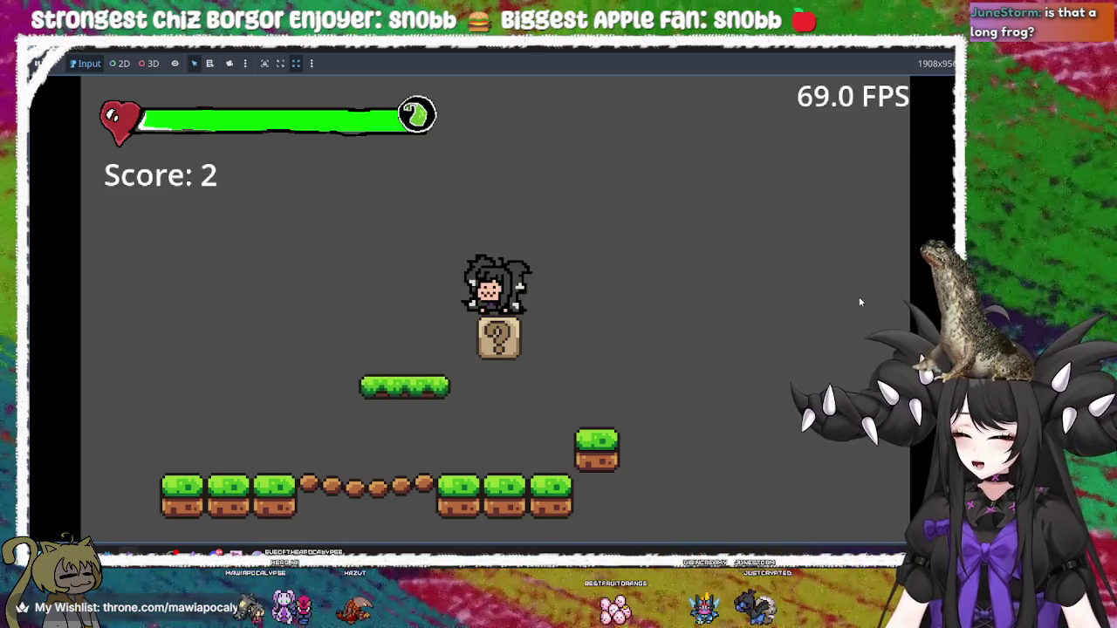
pyautogui.press('Left')
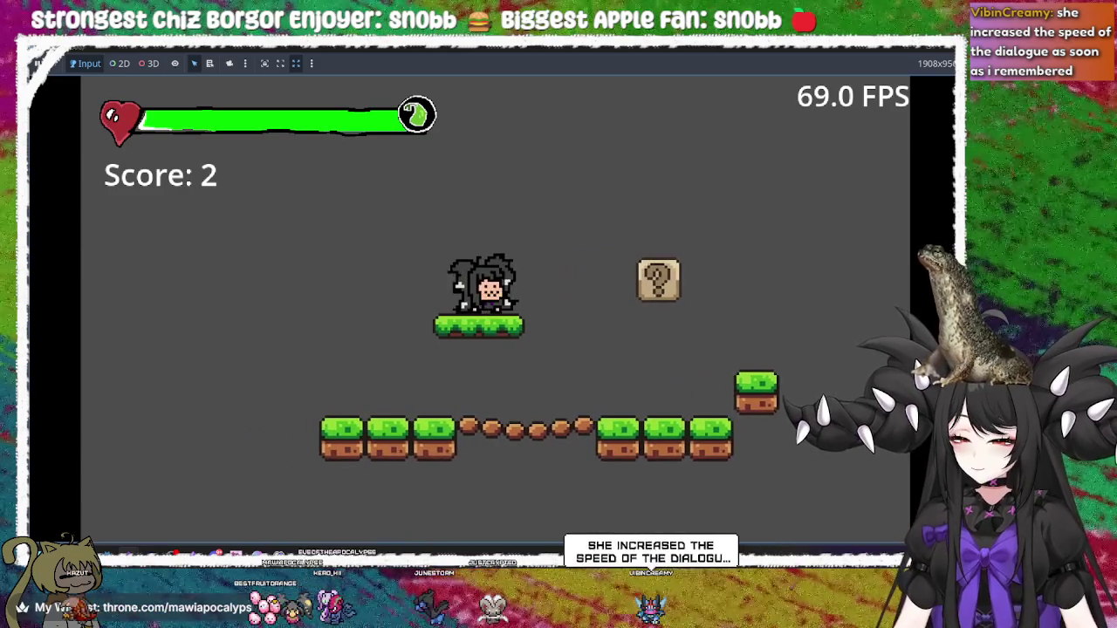
# Run right and bump the question block again, collecting the coin that makes score 3
pyautogui.press('Right')
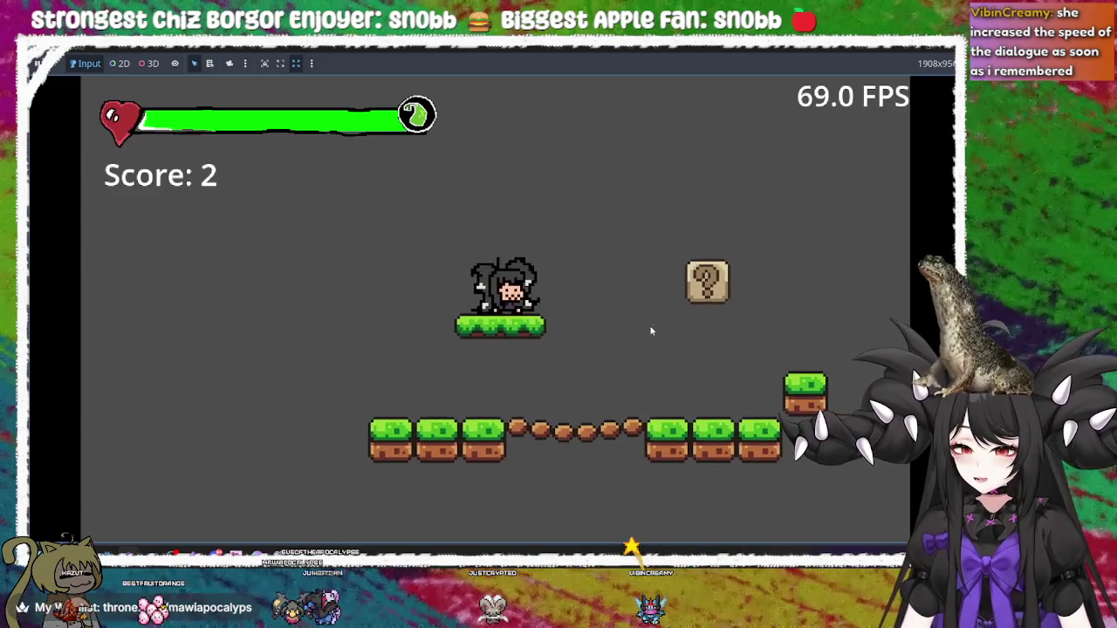
pyautogui.press('Right')
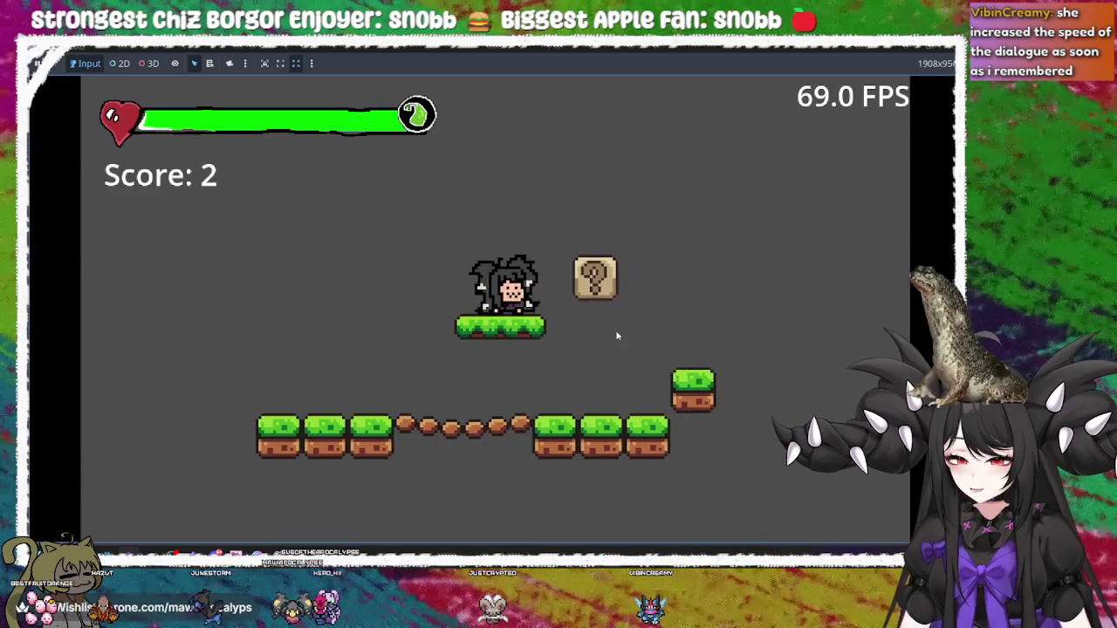
pyautogui.press('Left')
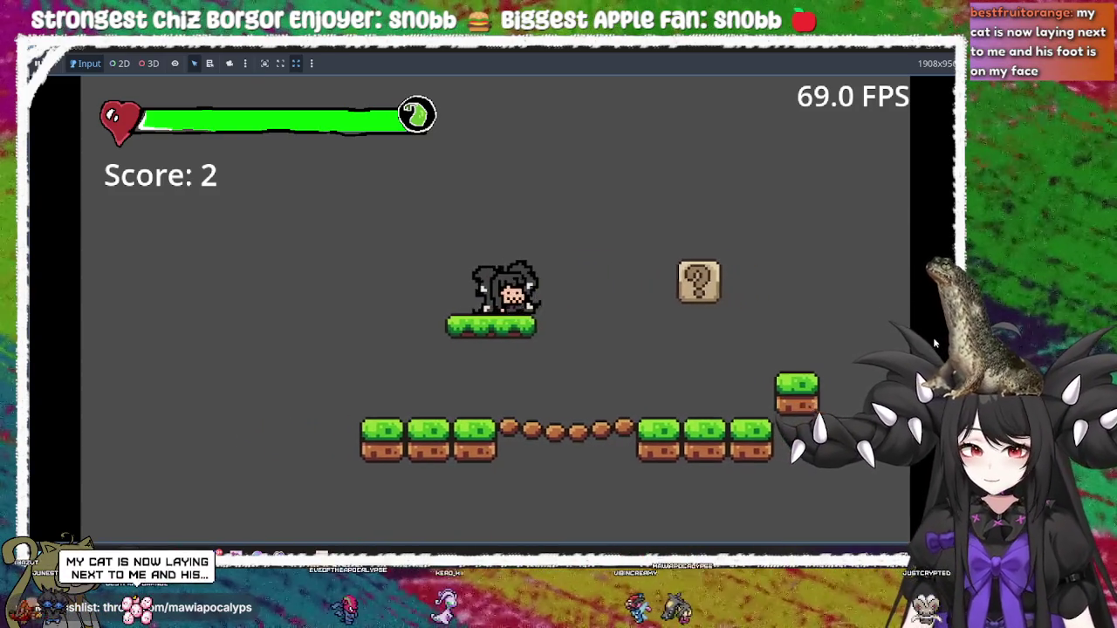
pyautogui.press('Right')
pyautogui.press('space')
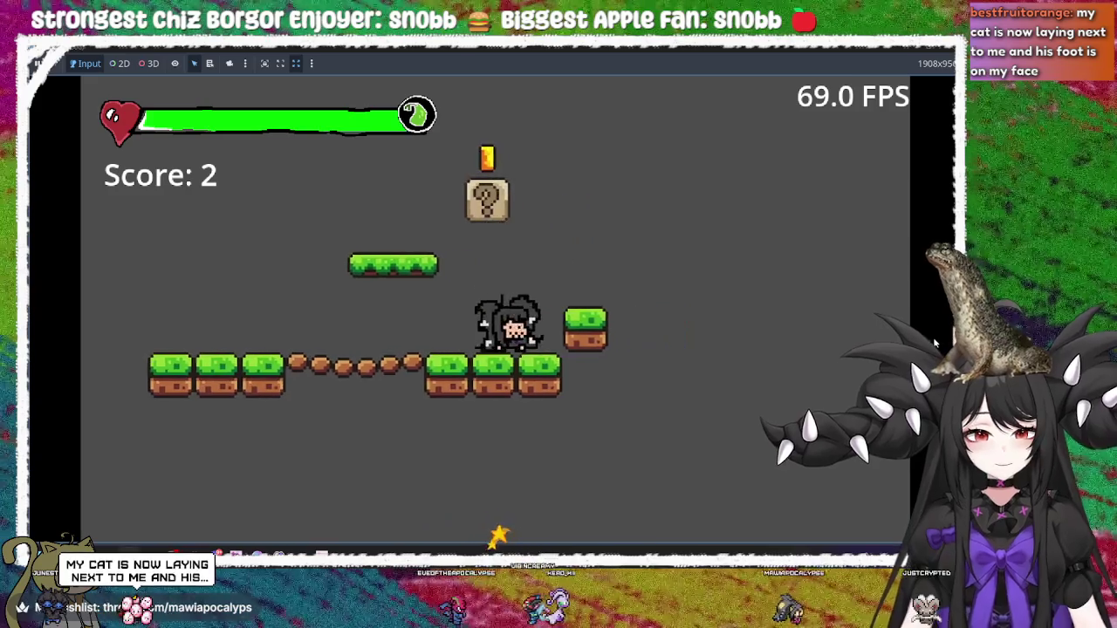
pyautogui.press('Left')
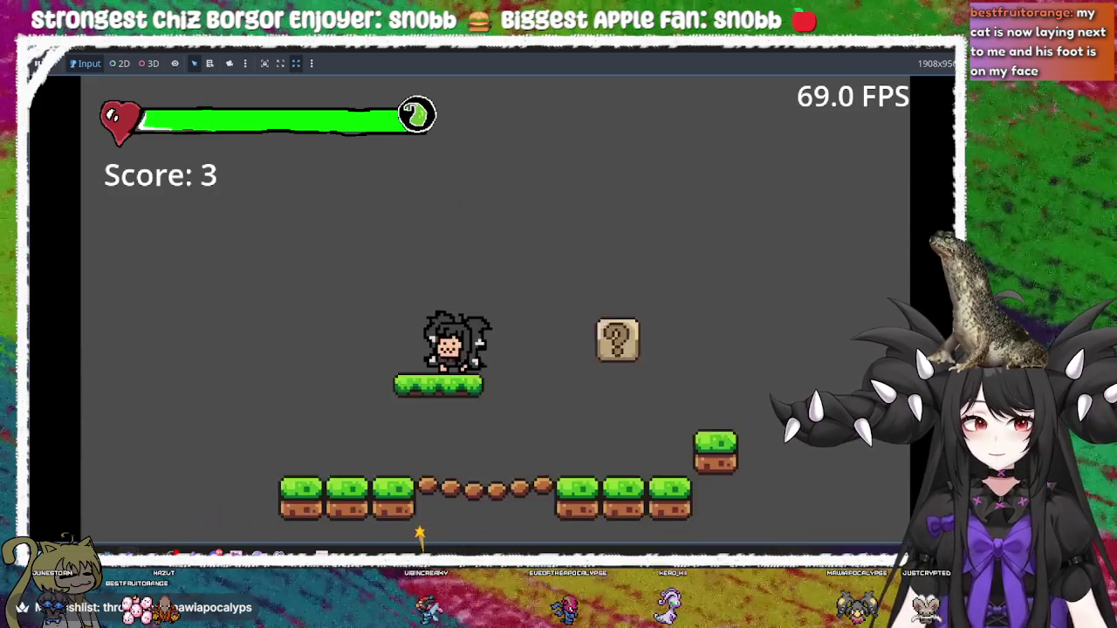
pyautogui.press('space')
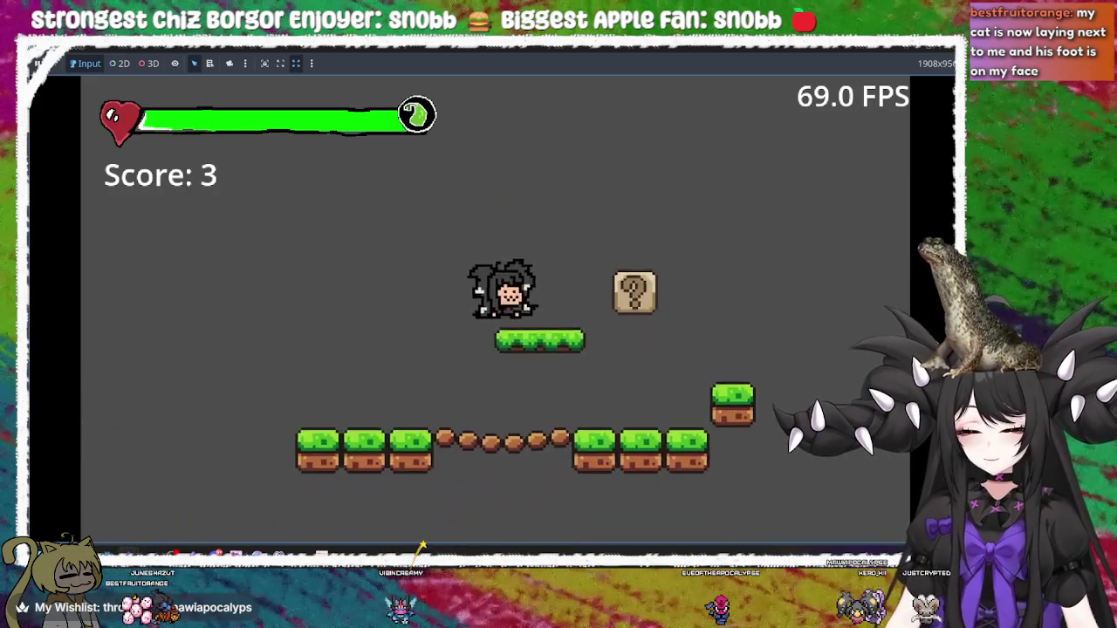
pyautogui.press('space')
pyautogui.press('Left')
pyautogui.press('Right')
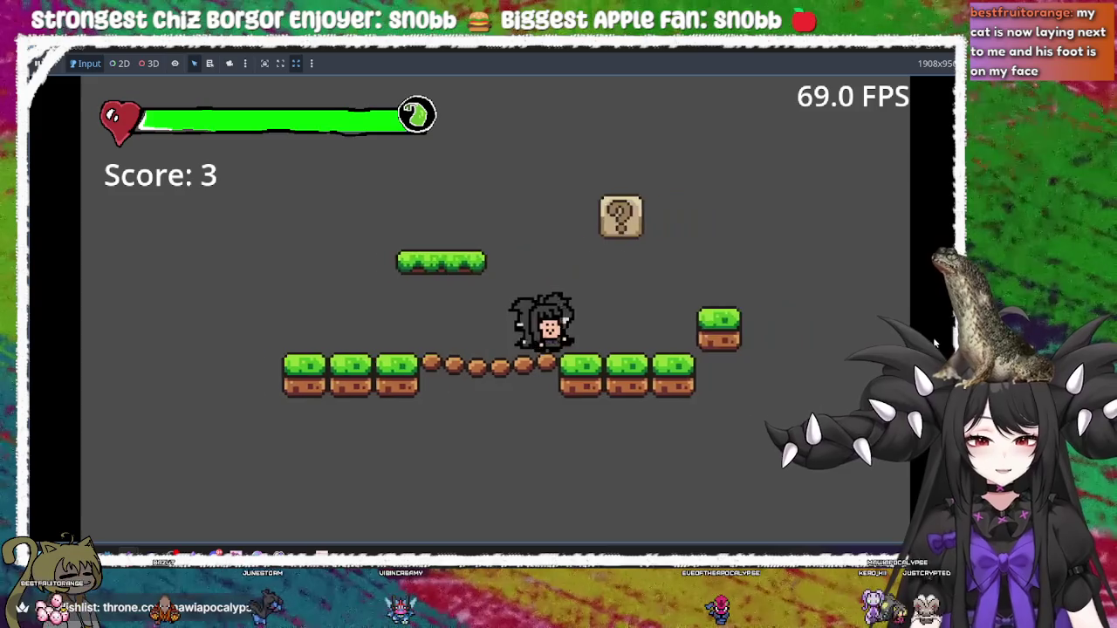
pyautogui.press('Left')
pyautogui.press('Right')
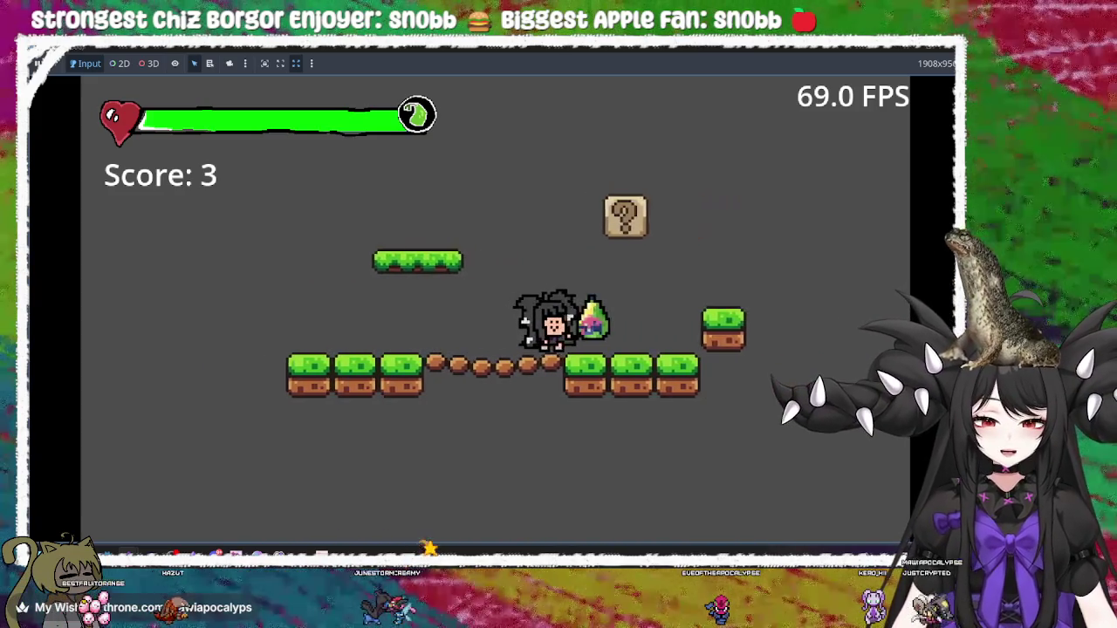
pyautogui.press('Left')
pyautogui.press('Right')
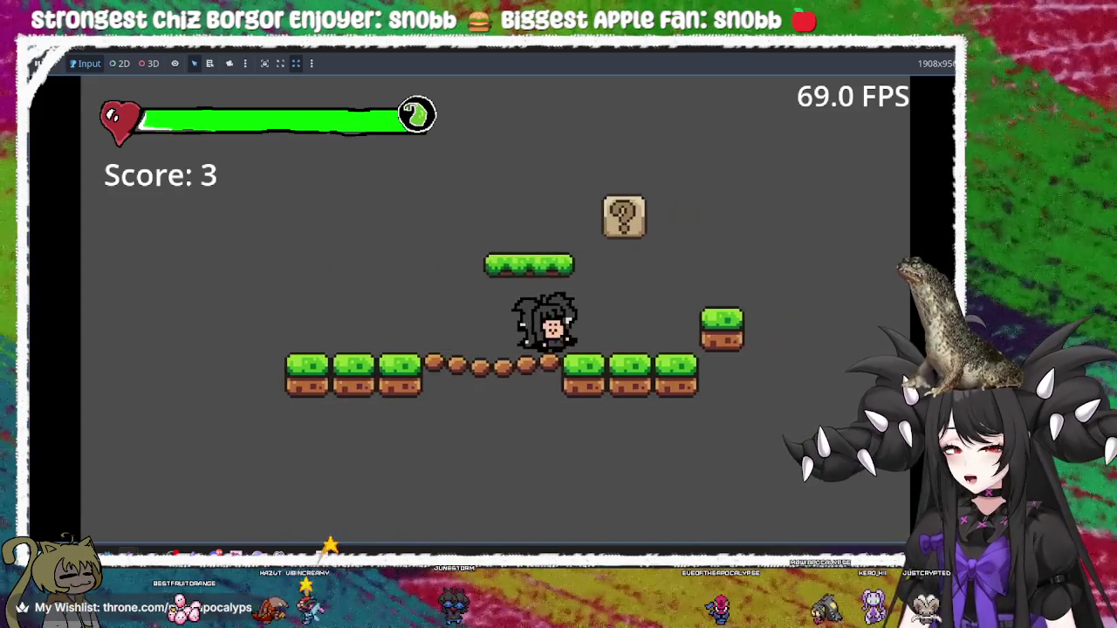
pyautogui.press('Left')
pyautogui.press('Right')
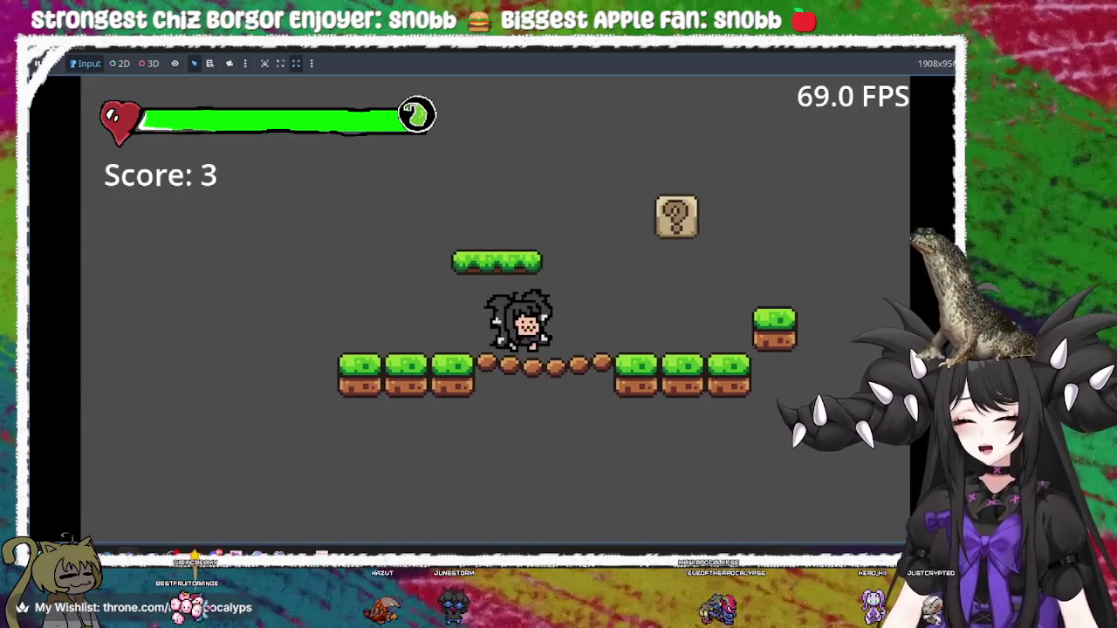
pyautogui.press('Left')
pyautogui.press('Right')
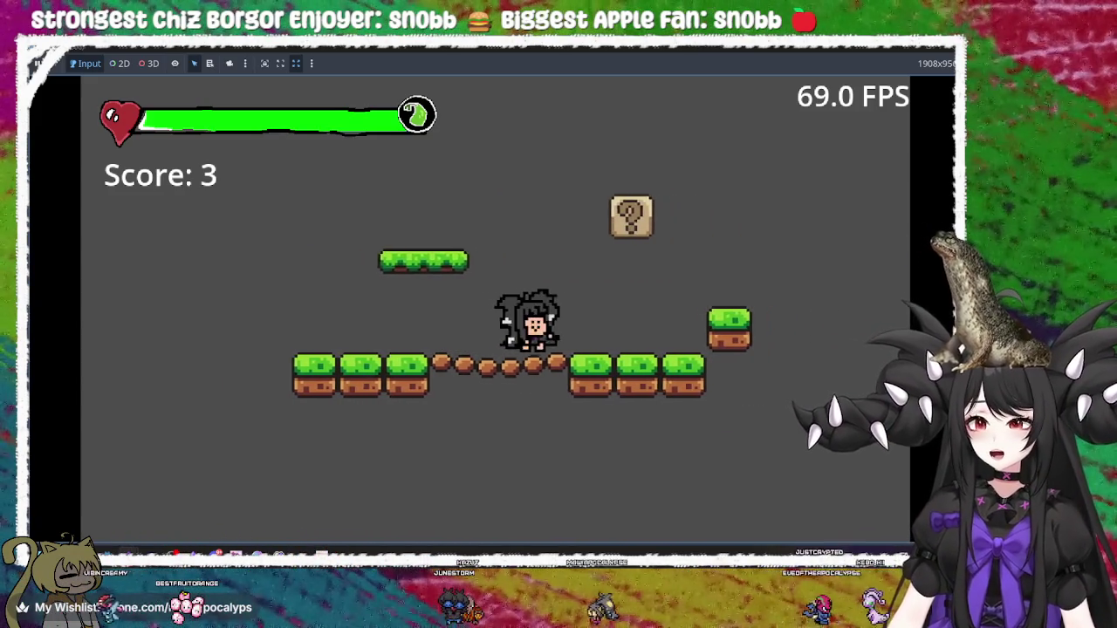
pyautogui.press('Left')
pyautogui.press('Right')
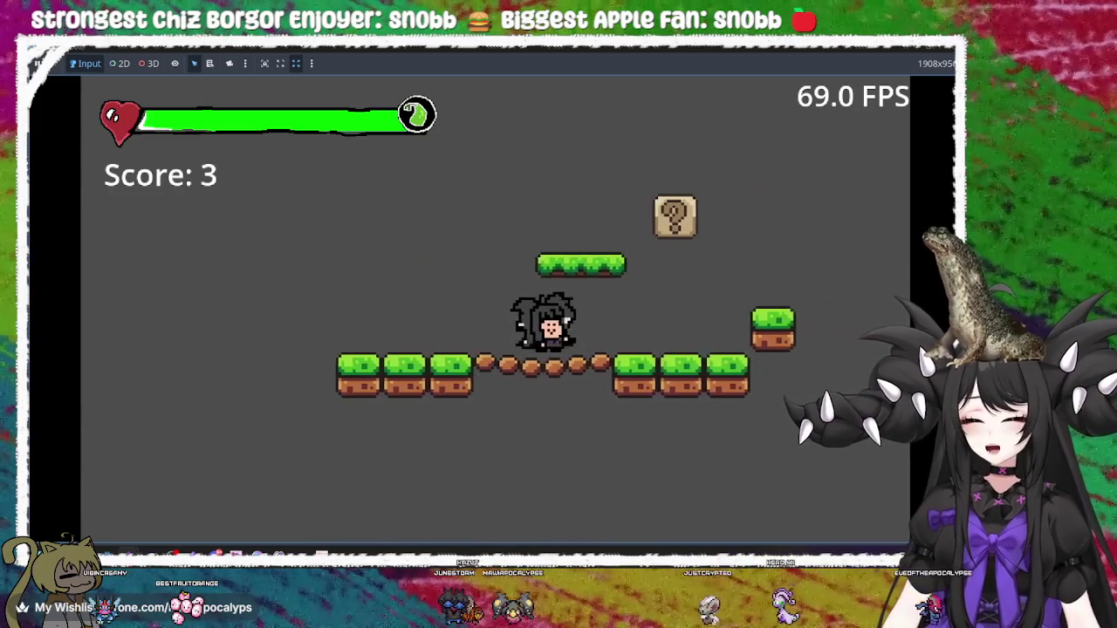
pyautogui.press('Left')
pyautogui.press('Right')
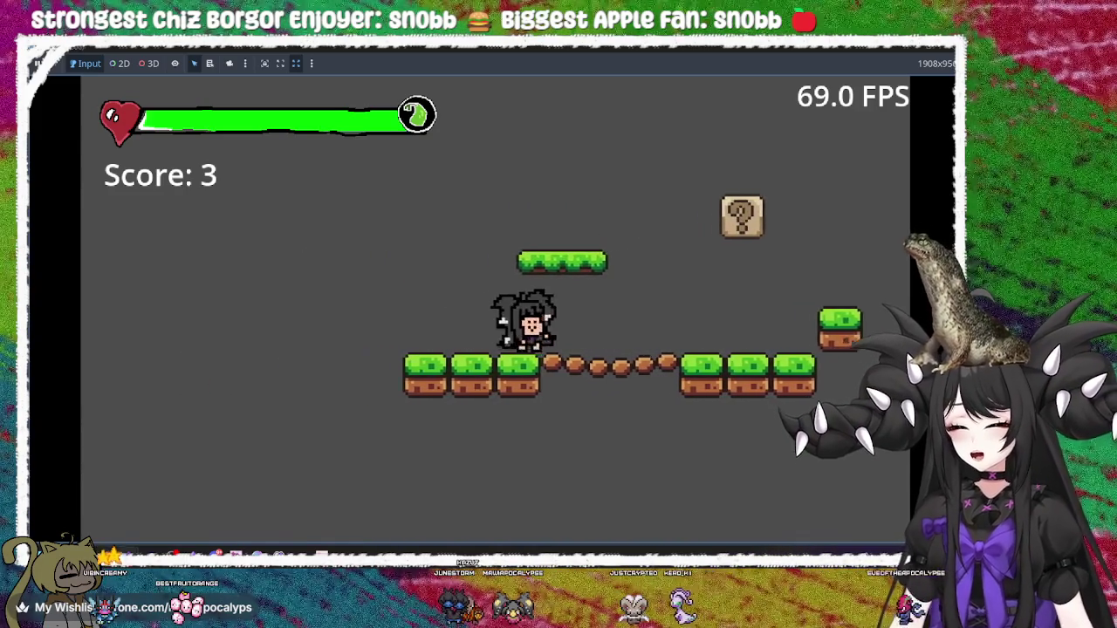
pyautogui.press('Left')
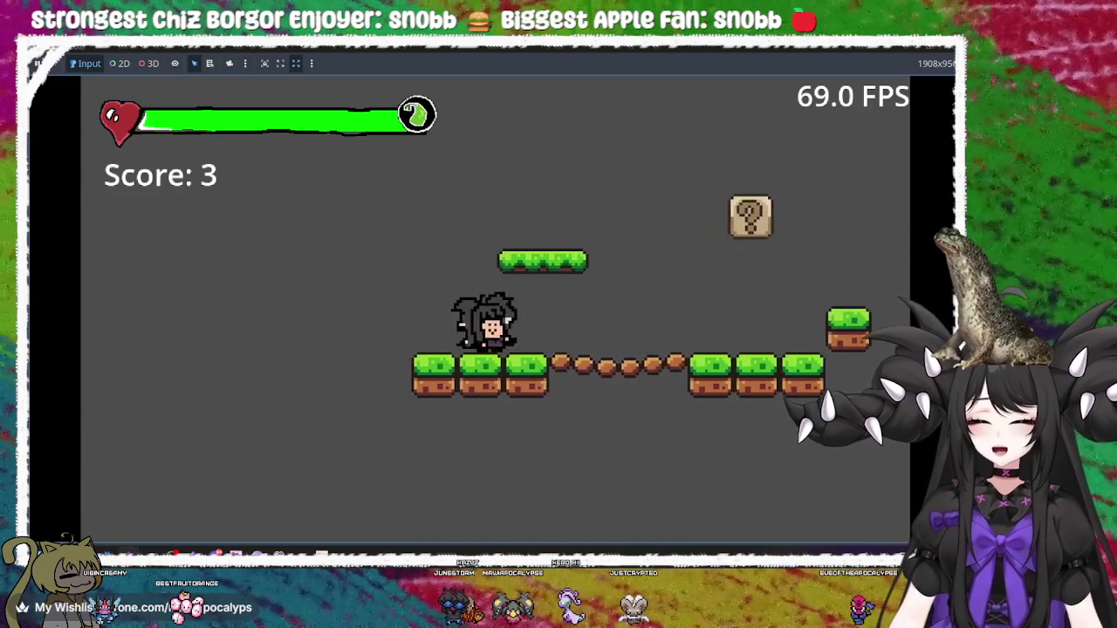
pyautogui.press('Right')
pyautogui.press('Left')
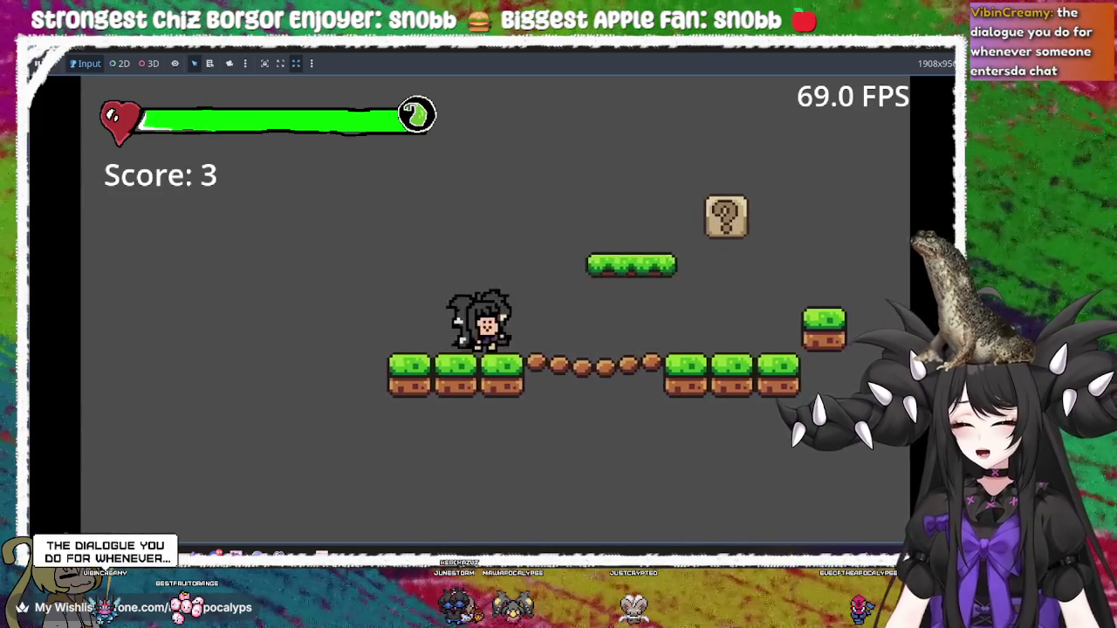
pyautogui.press('Right')
pyautogui.press('Left')
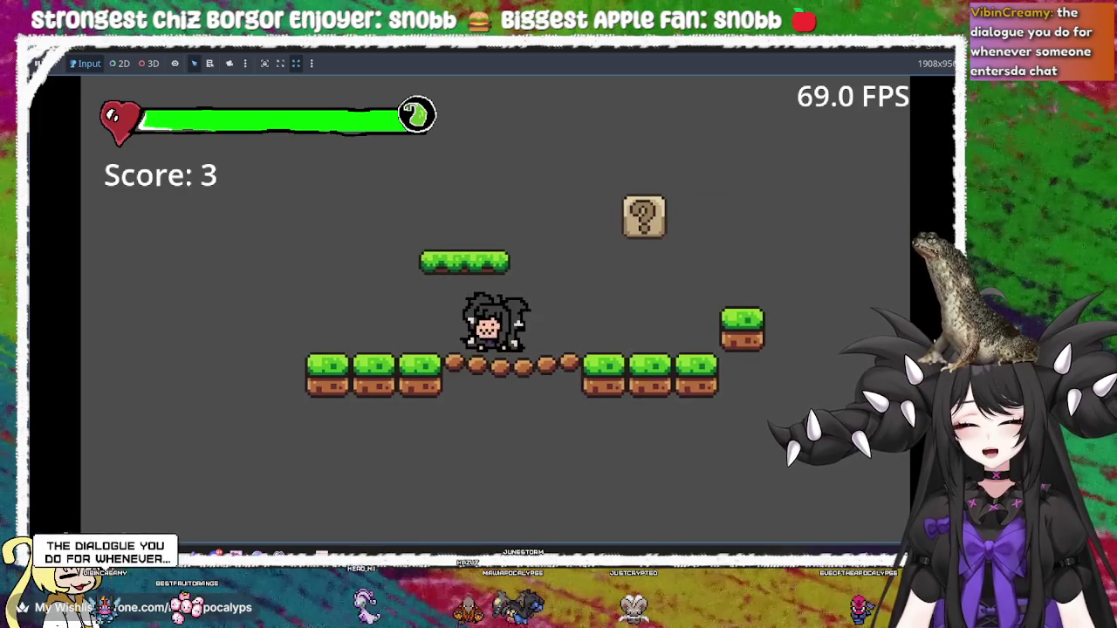
pyautogui.press('Left')
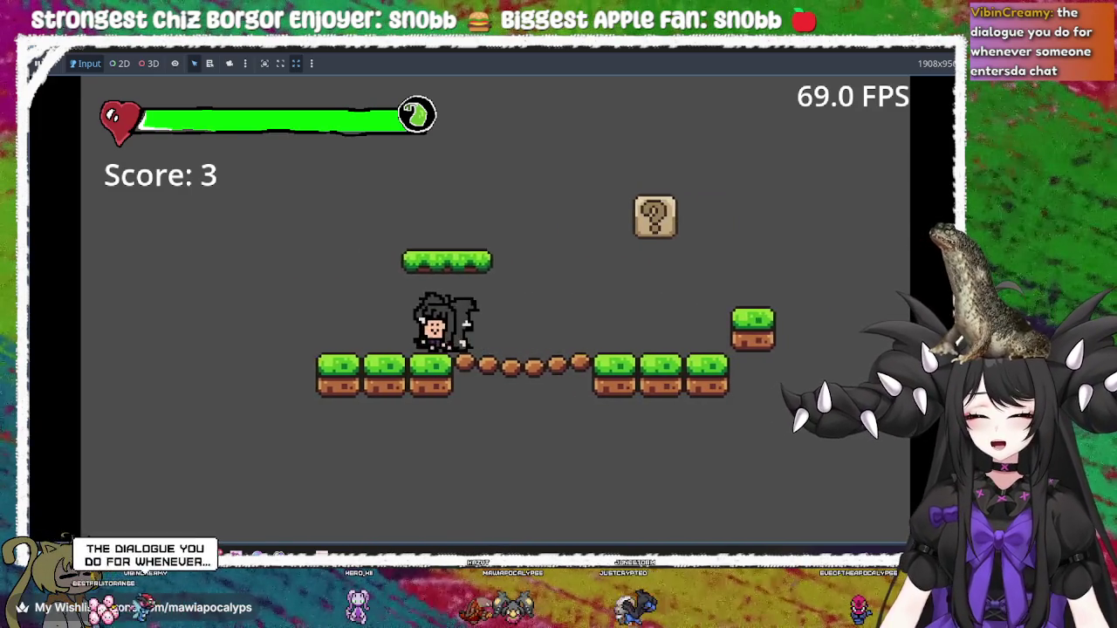
pyautogui.press('Right')
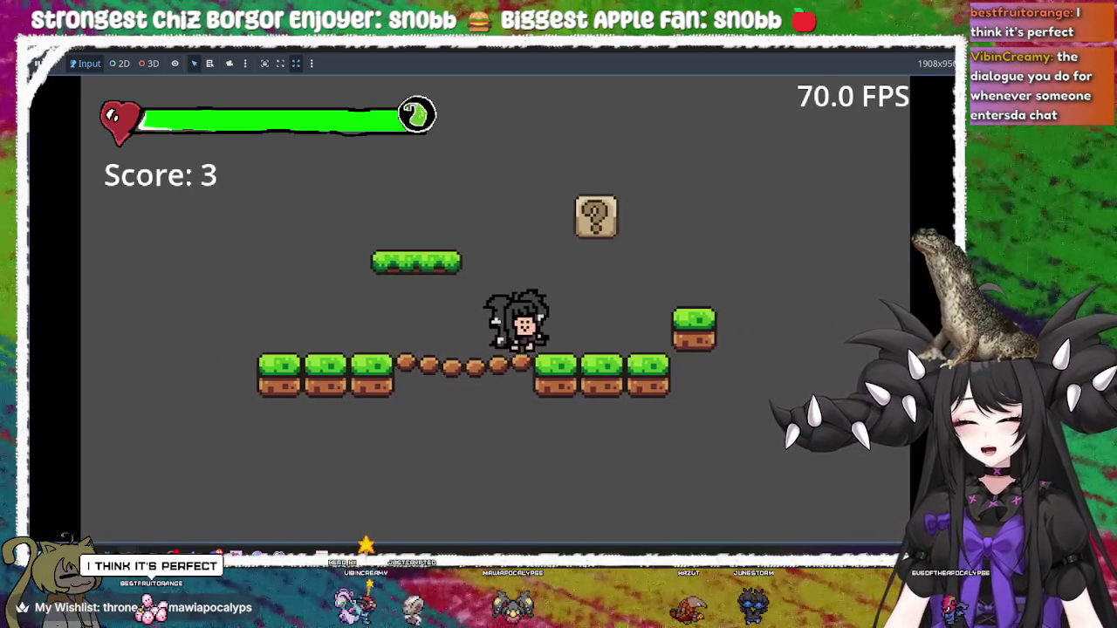
pyautogui.press('Right')
pyautogui.press('Left')
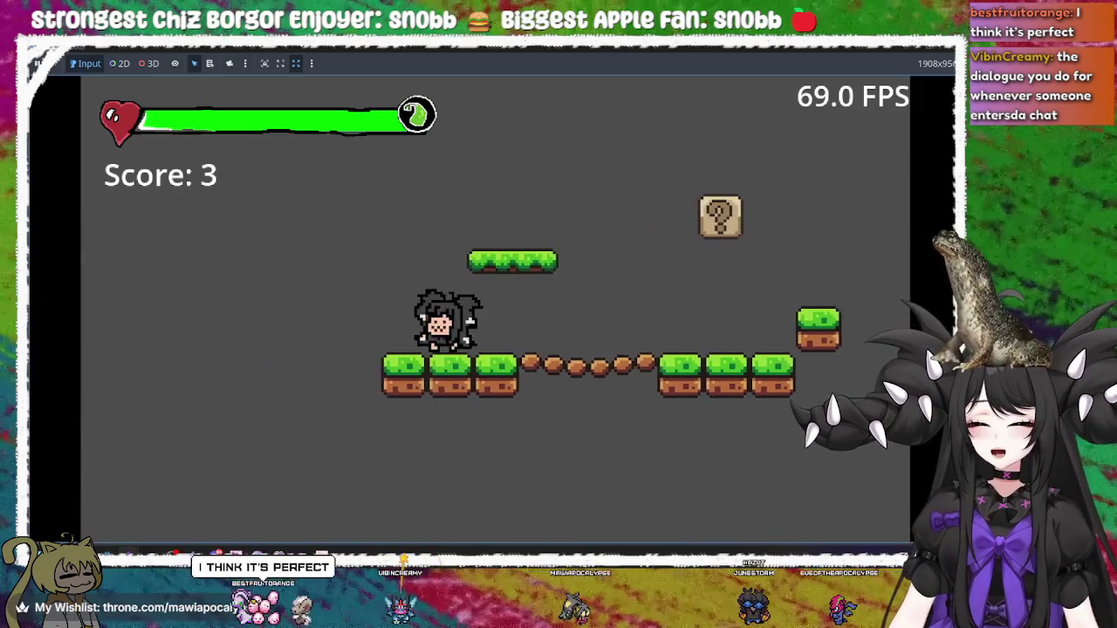
pyautogui.press('Right')
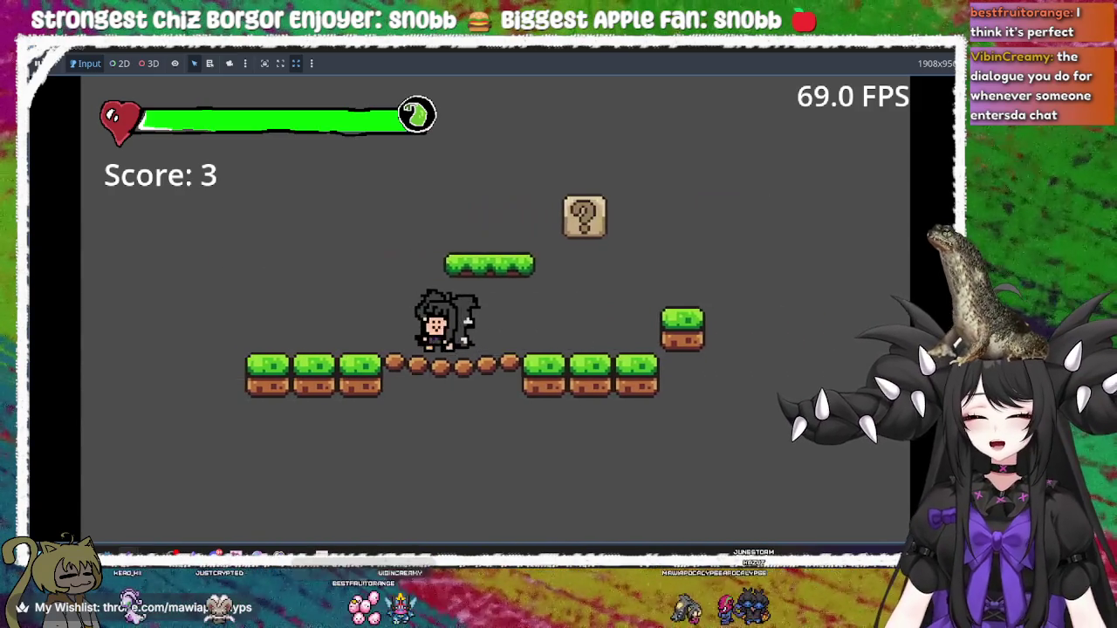
pyautogui.press('Right')
pyautogui.press('Right')
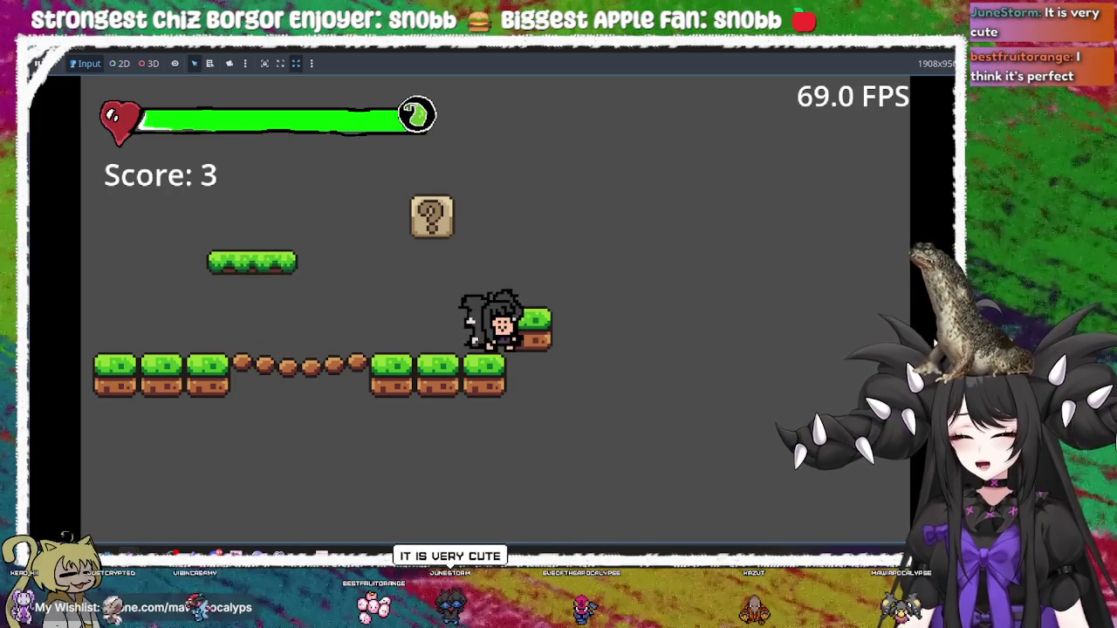
pyautogui.press('Left')
pyautogui.press('space')
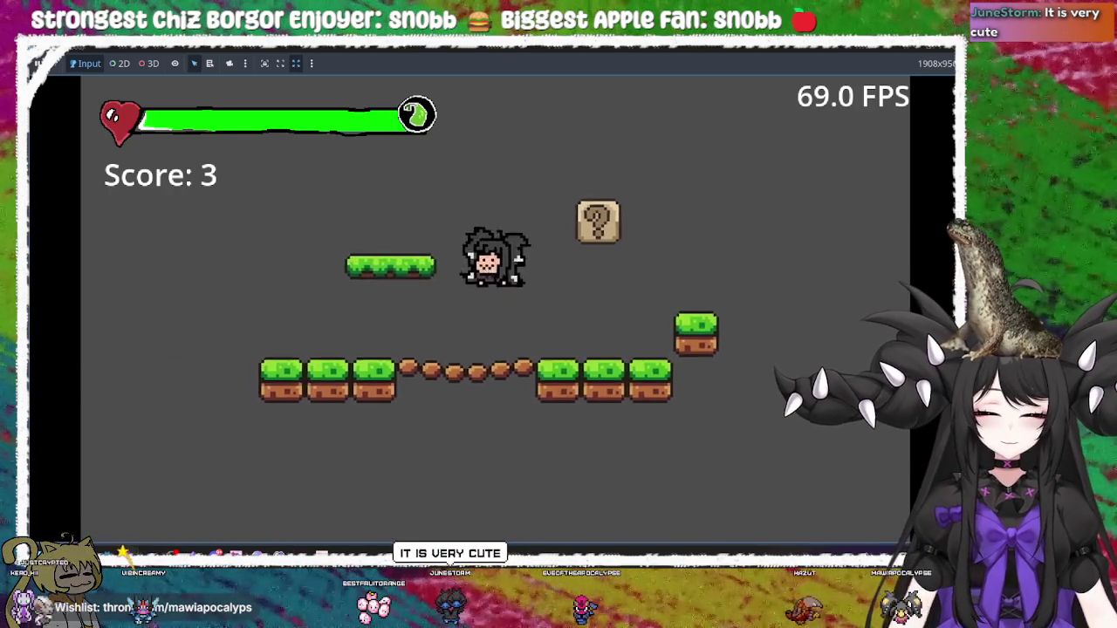
pyautogui.press('space')
pyautogui.press('Right')
pyautogui.press('space')
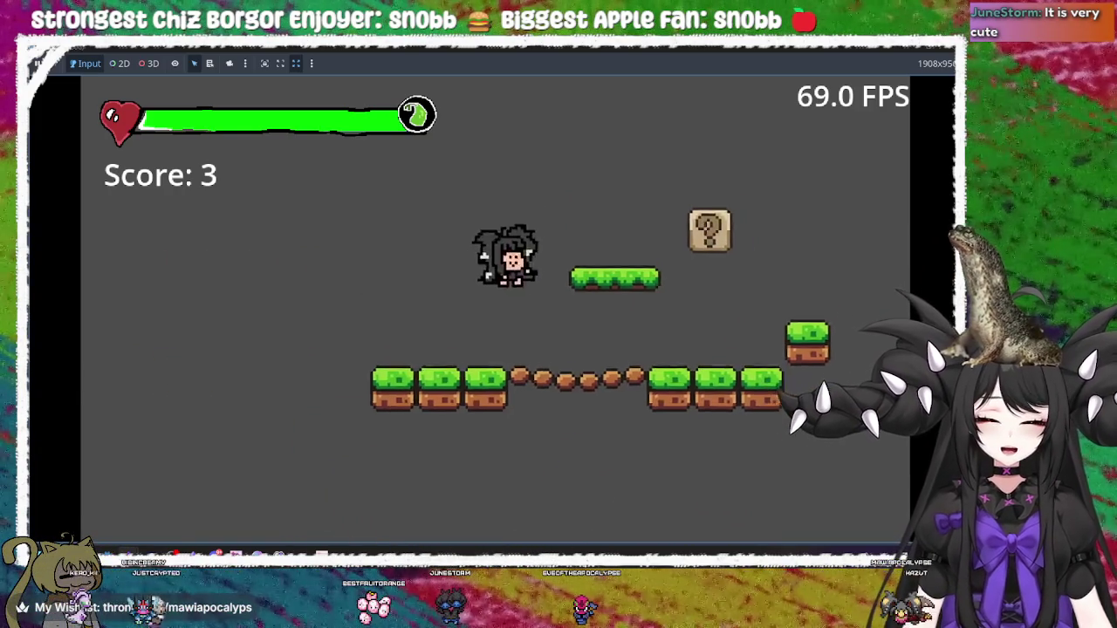
pyautogui.press('space')
pyautogui.press('Left')
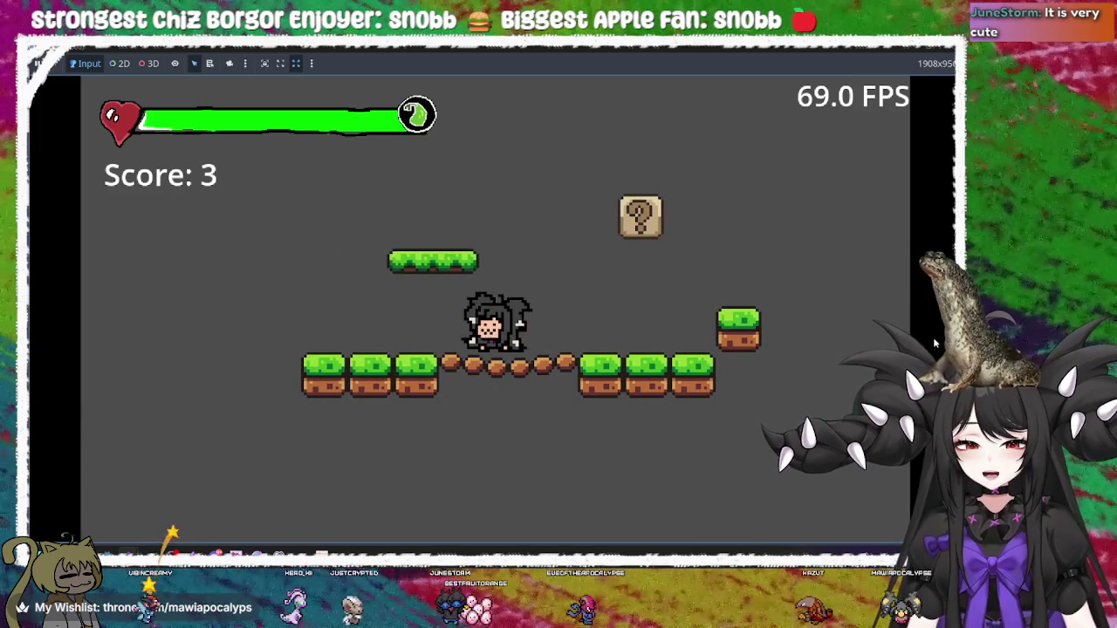
pyautogui.press('Right')
pyautogui.press('space')
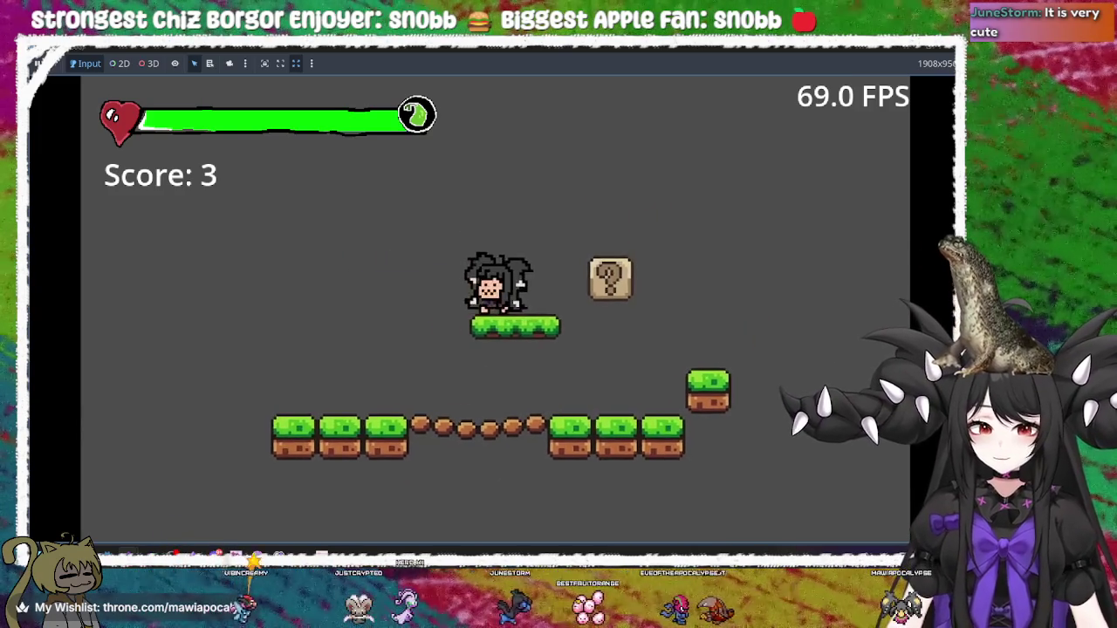
pyautogui.press('Left')
pyautogui.press('Right')
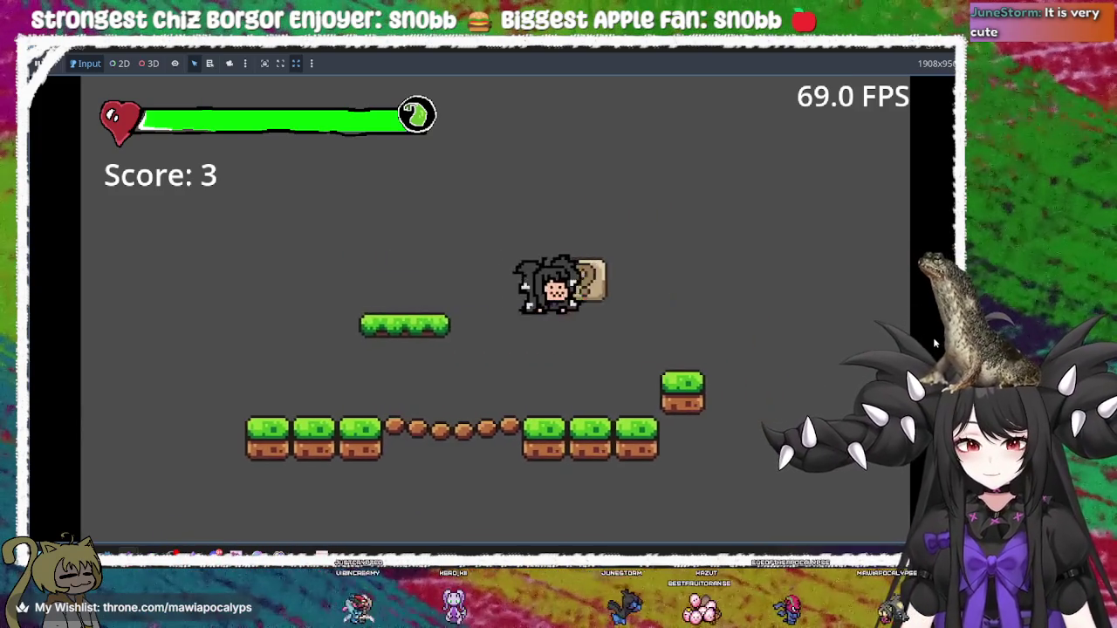
pyautogui.press('Left')
pyautogui.press('space')
pyautogui.press('Right')
pyautogui.press('Left')
pyautogui.press('space')
pyautogui.press('Left')
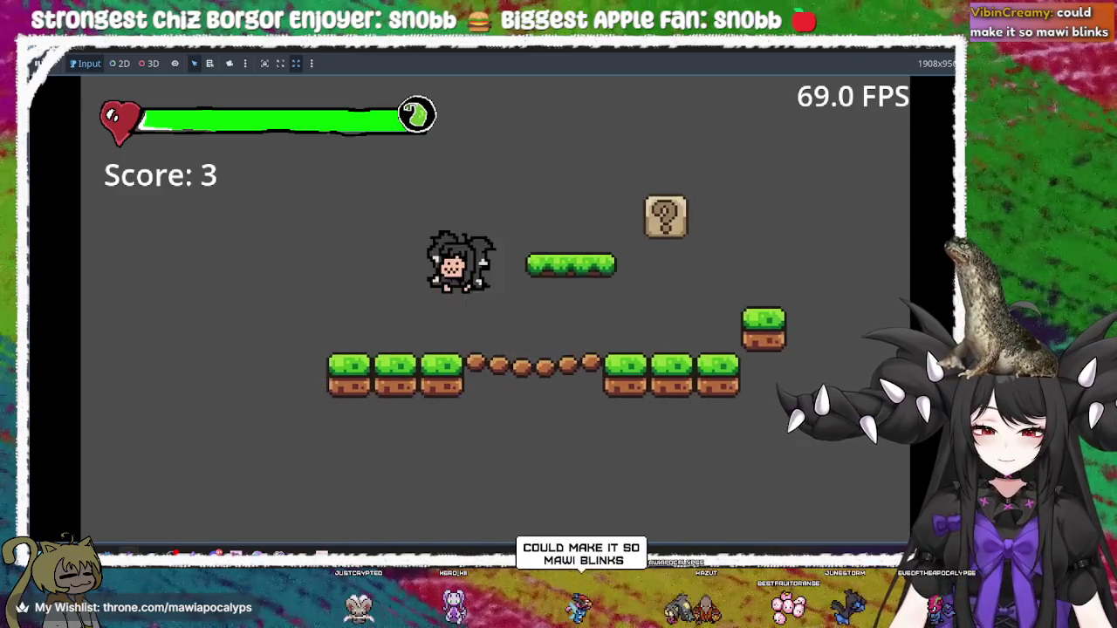
pyautogui.press('Right')
pyautogui.press('space')
pyautogui.press('Left')
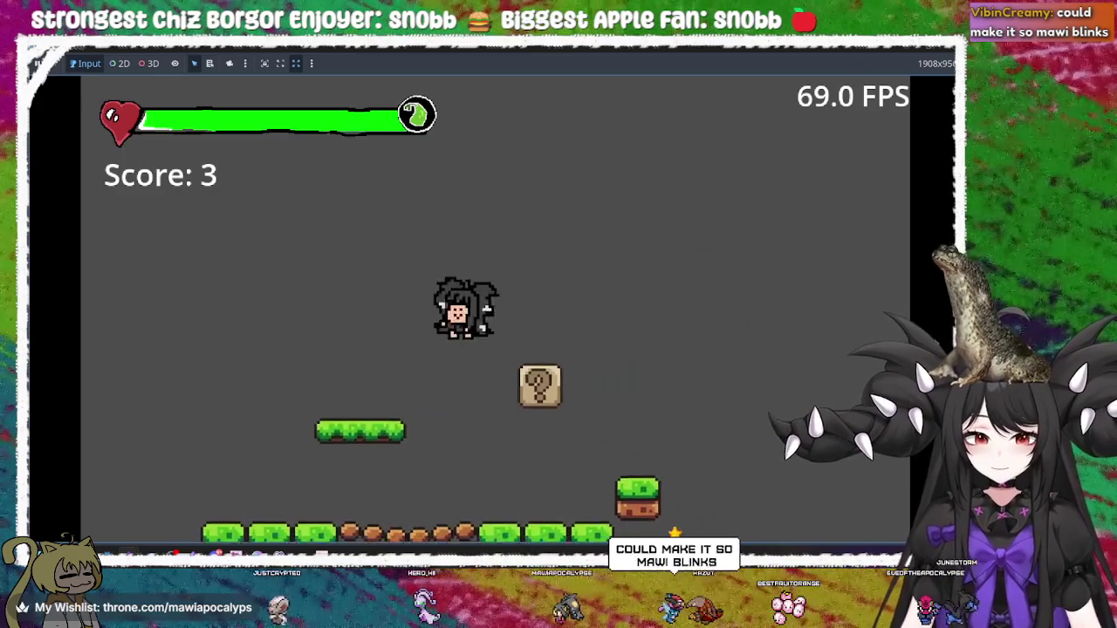
pyautogui.press('space')
pyautogui.press('space')
pyautogui.press('Right')
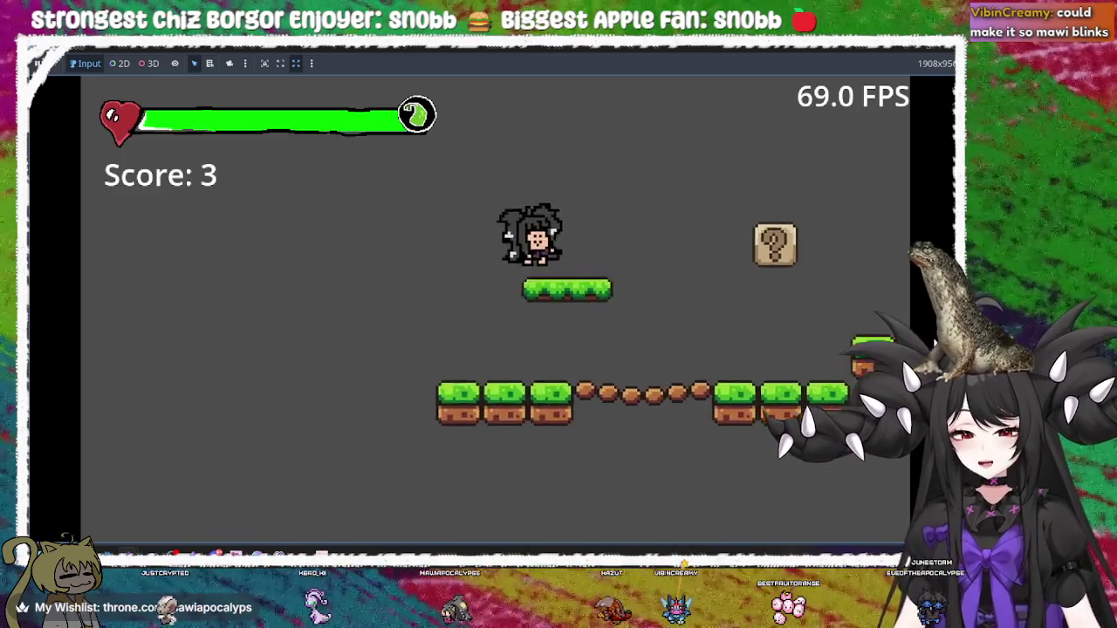
pyautogui.press('Left')
pyautogui.press('space')
pyautogui.press('Left')
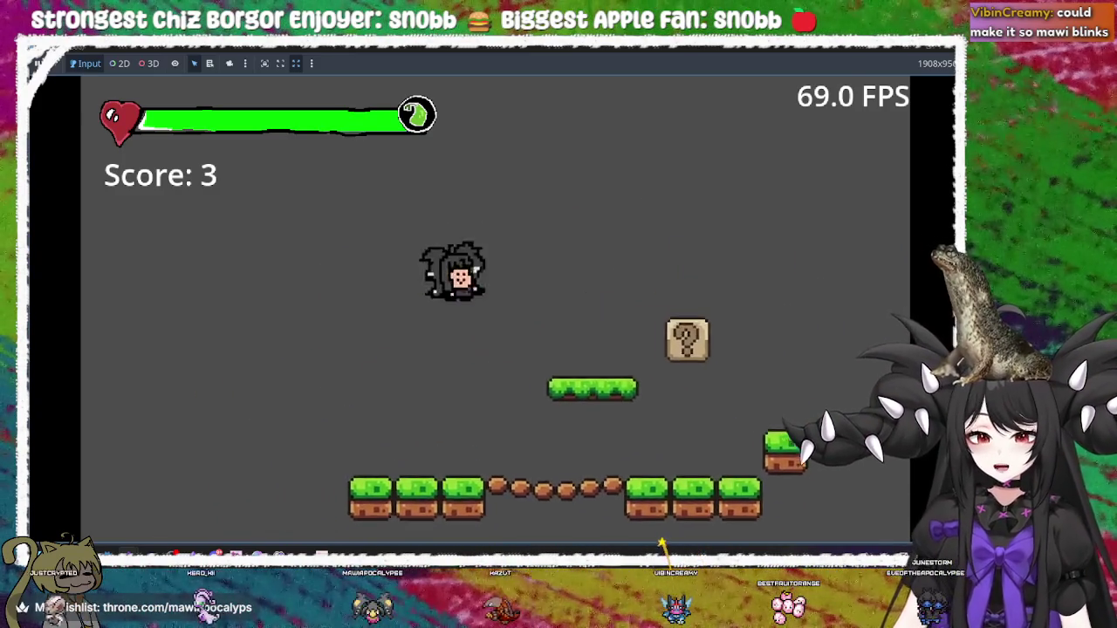
pyautogui.press('Right')
pyautogui.press('space')
pyautogui.press('space')
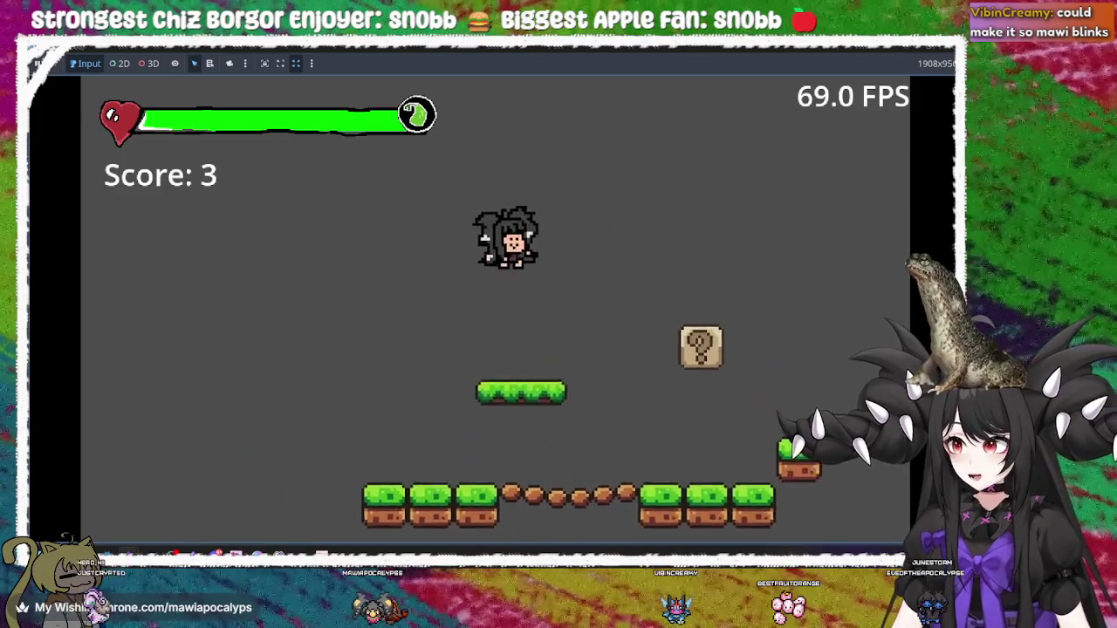
pyautogui.press('Right')
pyautogui.press('Left')
pyautogui.press('Left')
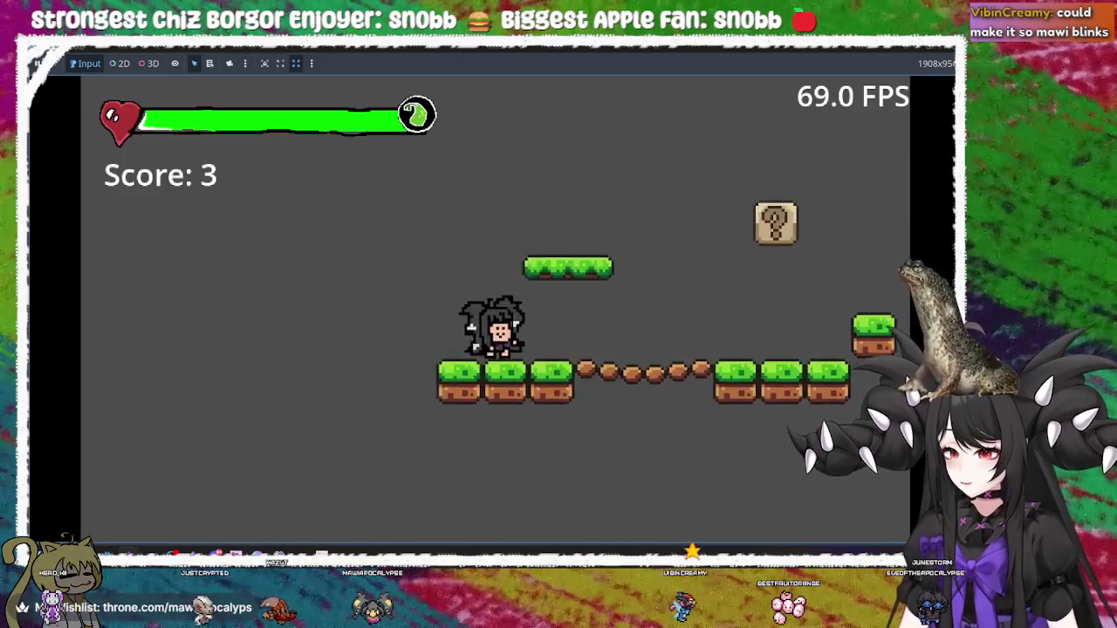
pyautogui.press('space')
pyautogui.press('Right')
pyautogui.press('Right')
pyautogui.press('space')
pyautogui.press('Left')
pyautogui.press('Right')
pyautogui.press('Left')
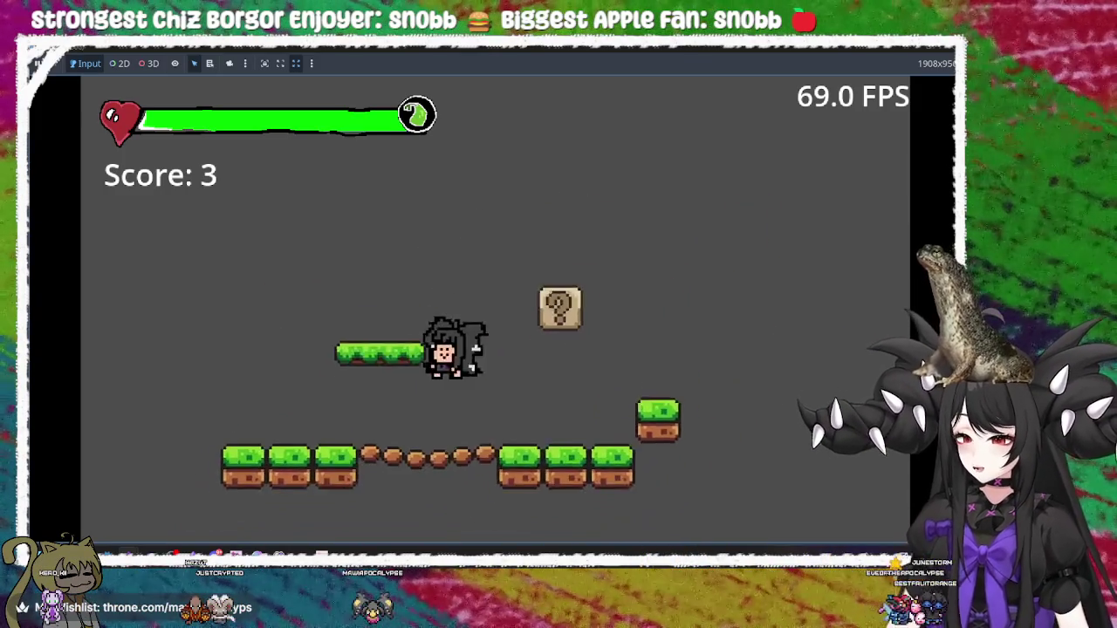
pyautogui.press('space')
pyautogui.press('Right')
pyautogui.press('Right')
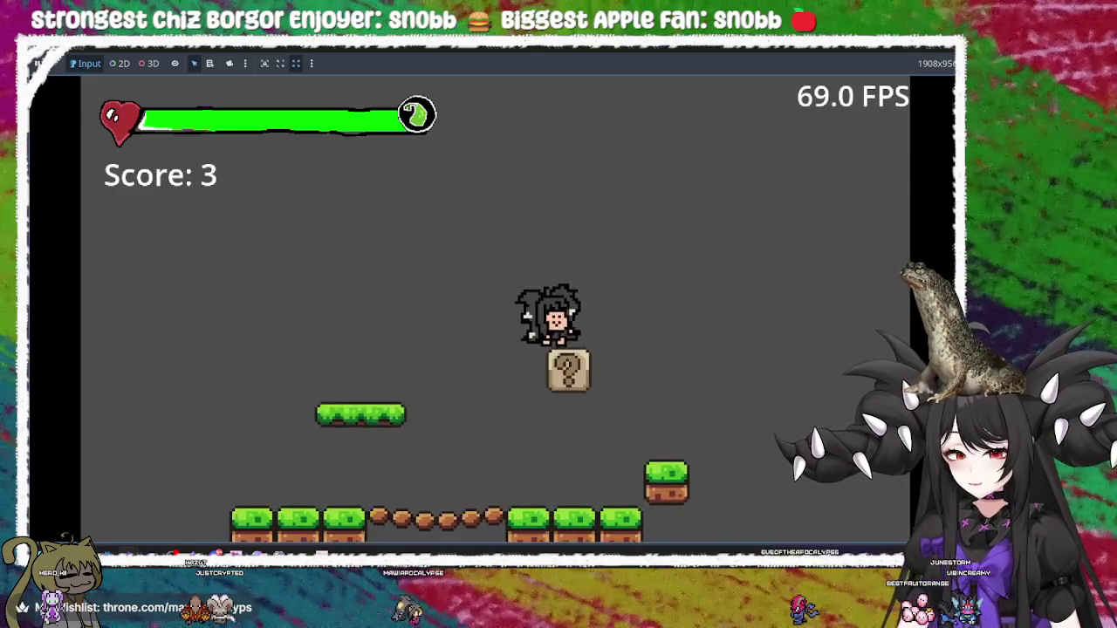
pyautogui.press('space')
pyautogui.press('Left')
pyautogui.press('space')
pyautogui.press('Left')
pyautogui.press('Right')
pyautogui.press('space')
pyautogui.press('Right')
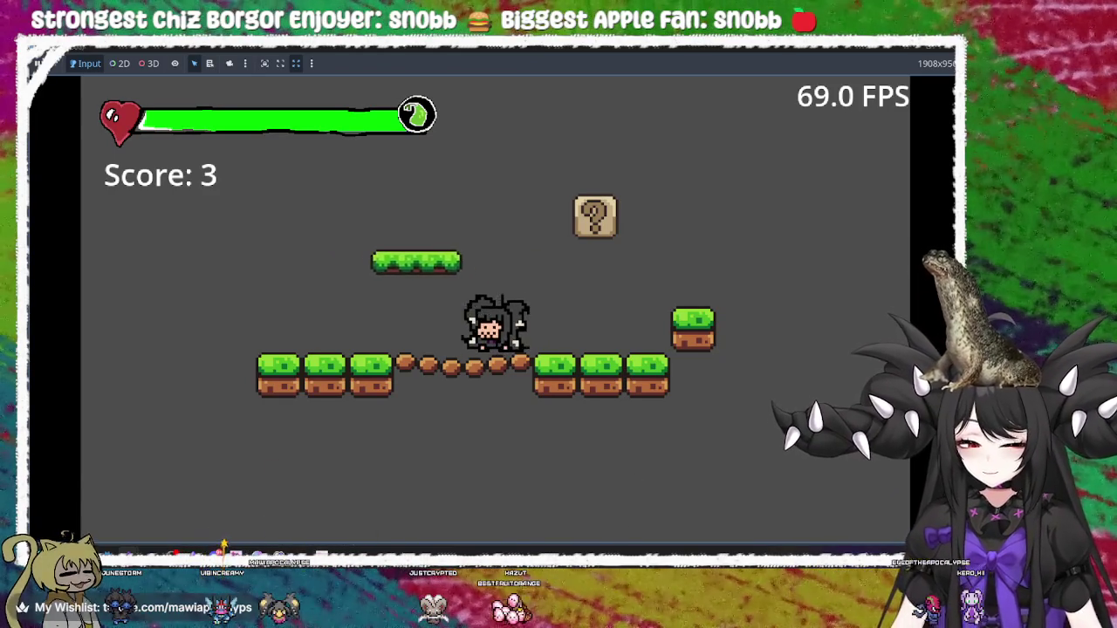
# Bring up the Start menu while the game holds at Score 3
pyautogui.press('super')
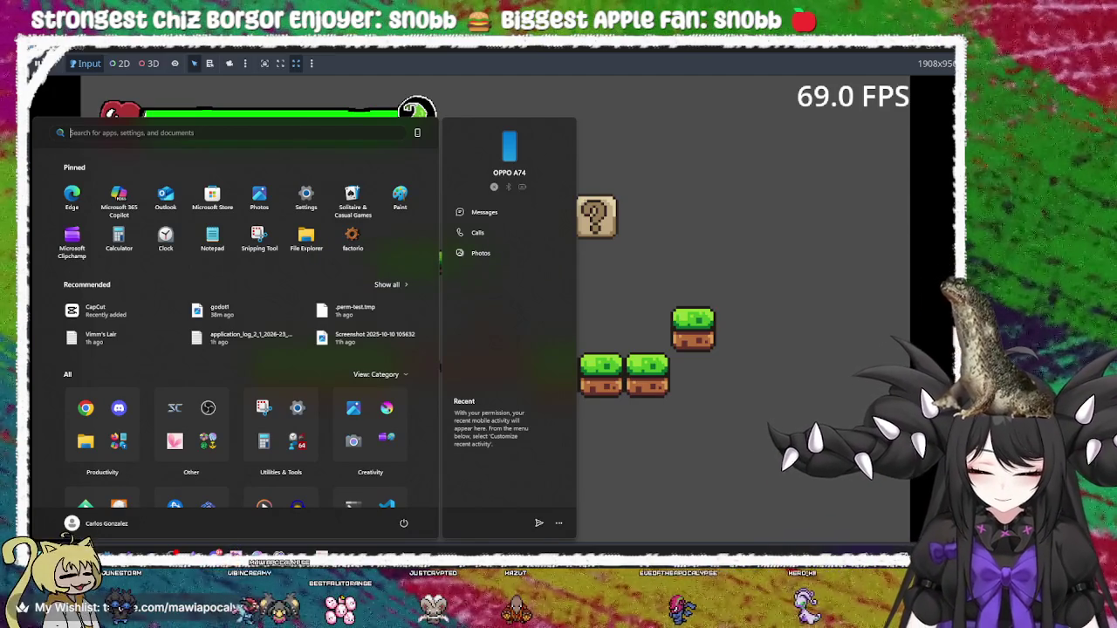
# Search the Start menu for aseprite and launch it
pyautogui.write('spirit City Lofi Sessions')
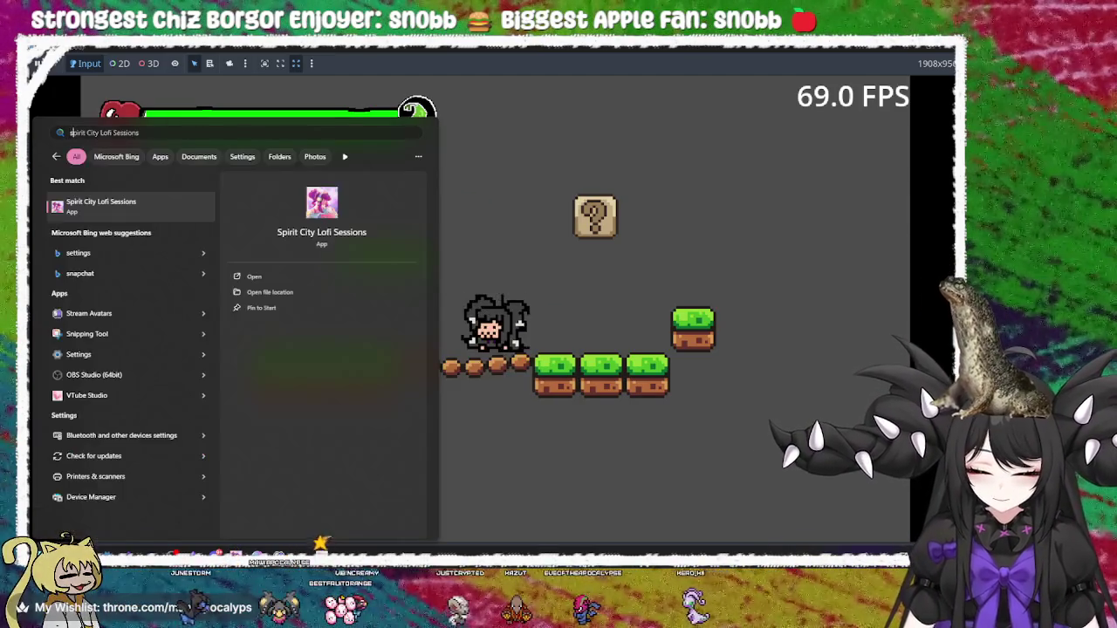
pyautogui.write('aseprite')
pyautogui.press('Return')
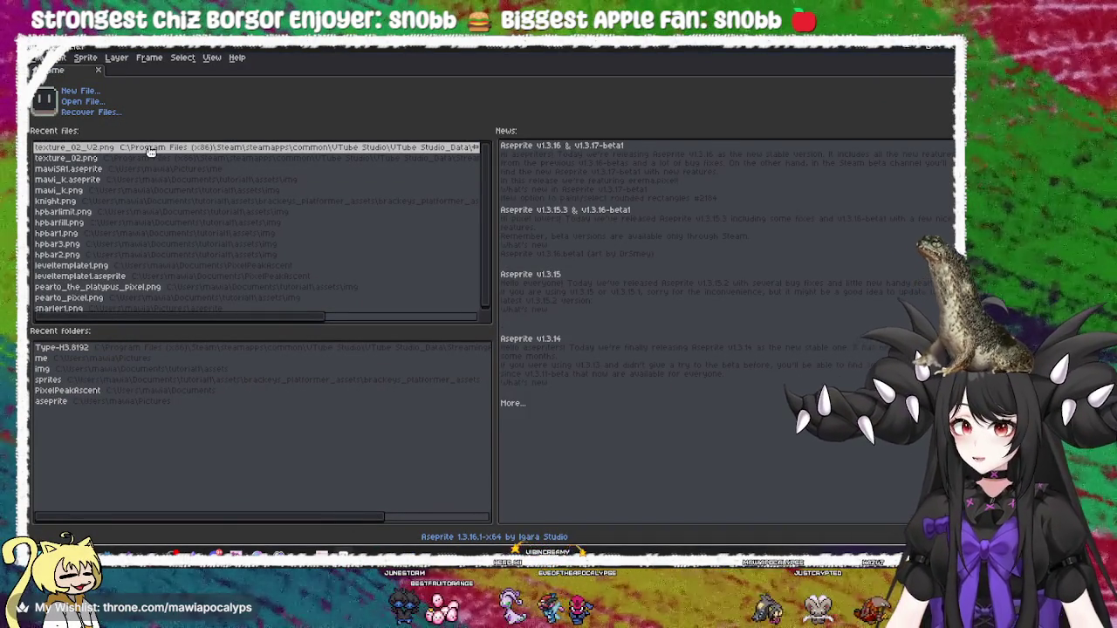
# Load texture_02_V2.png as an animation and zoom out to view the whole sheet
pyautogui.click(150, 151)
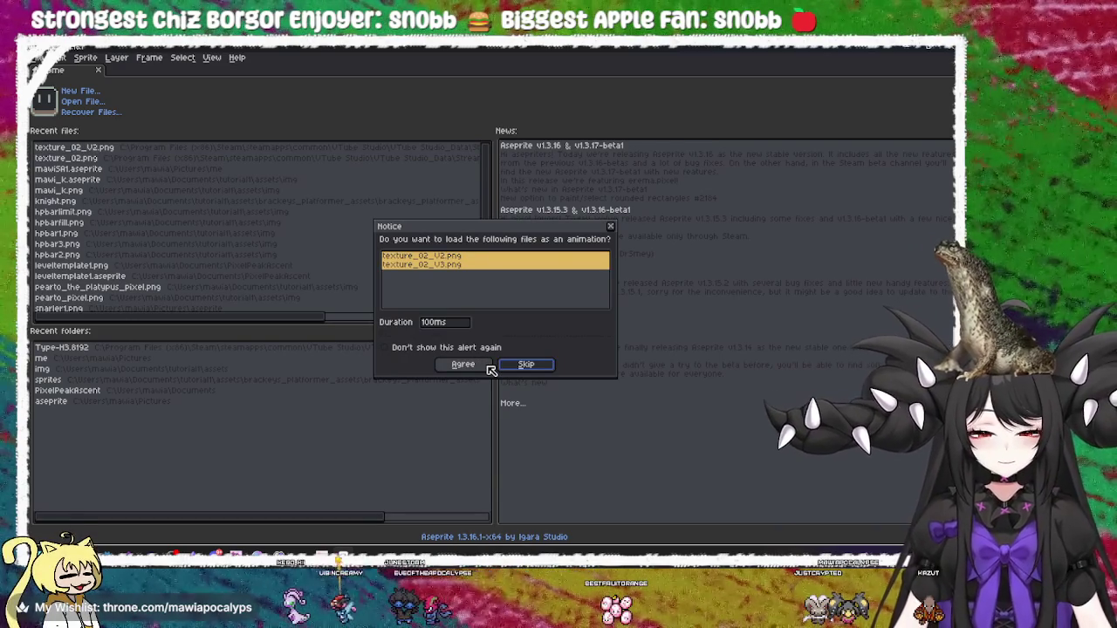
pyautogui.click(485, 366)
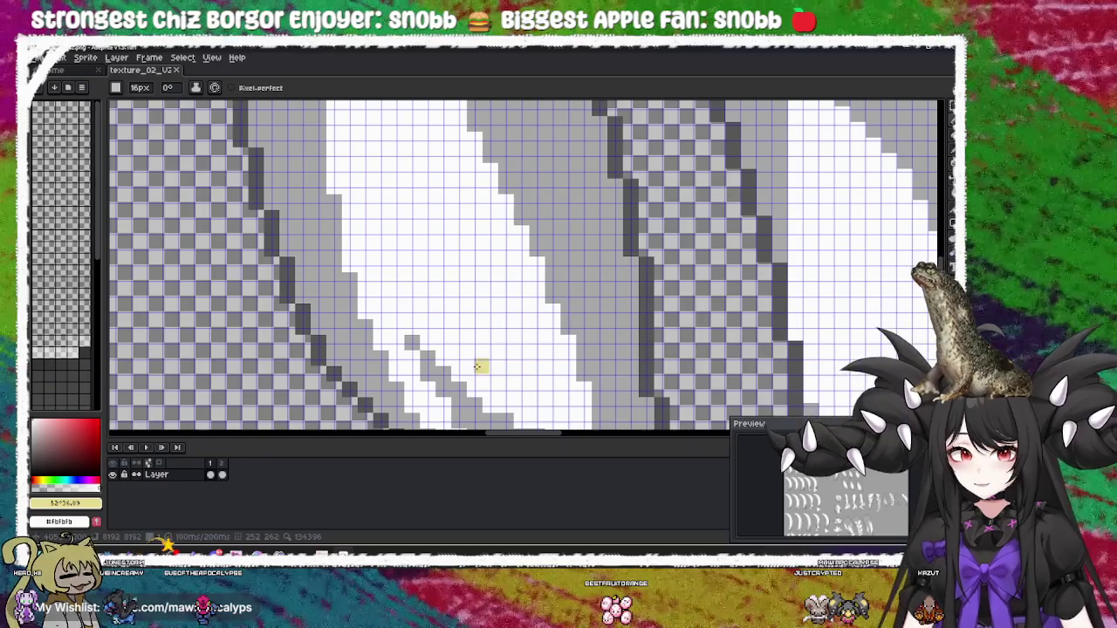
pyautogui.scroll(-2, 454, 358)
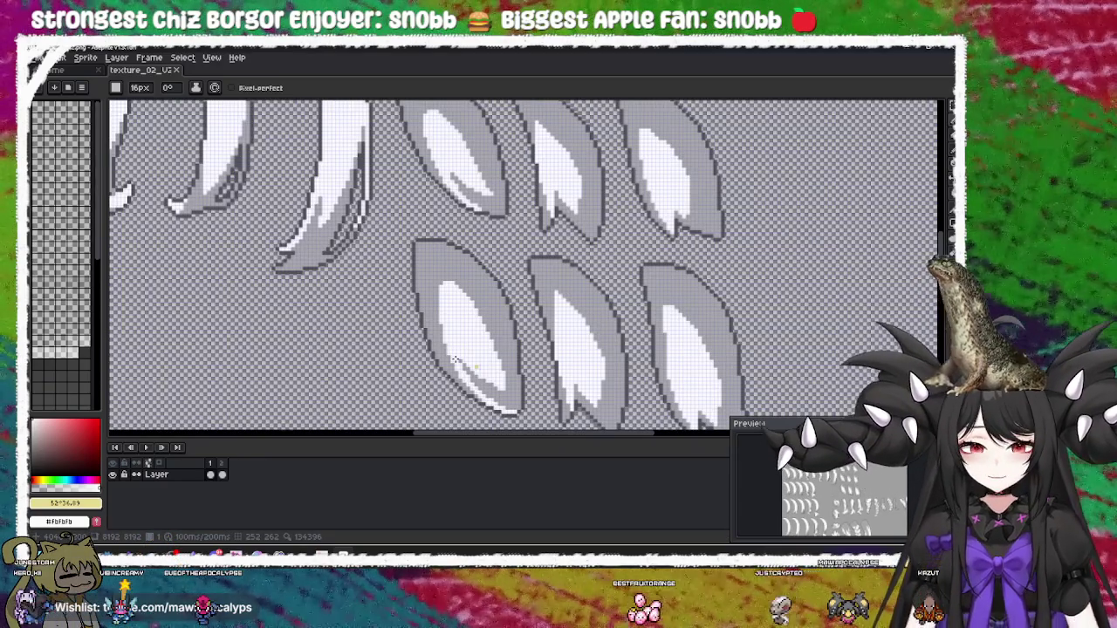
pyautogui.scroll(-1, 454, 359)
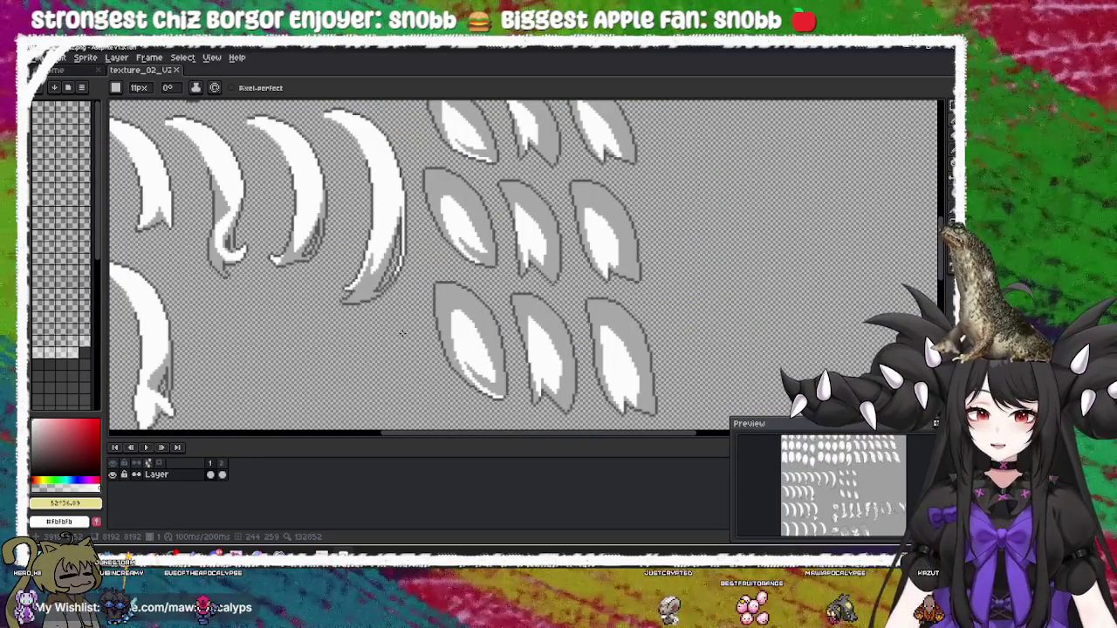
pyautogui.press('v')
pyautogui.press('1')
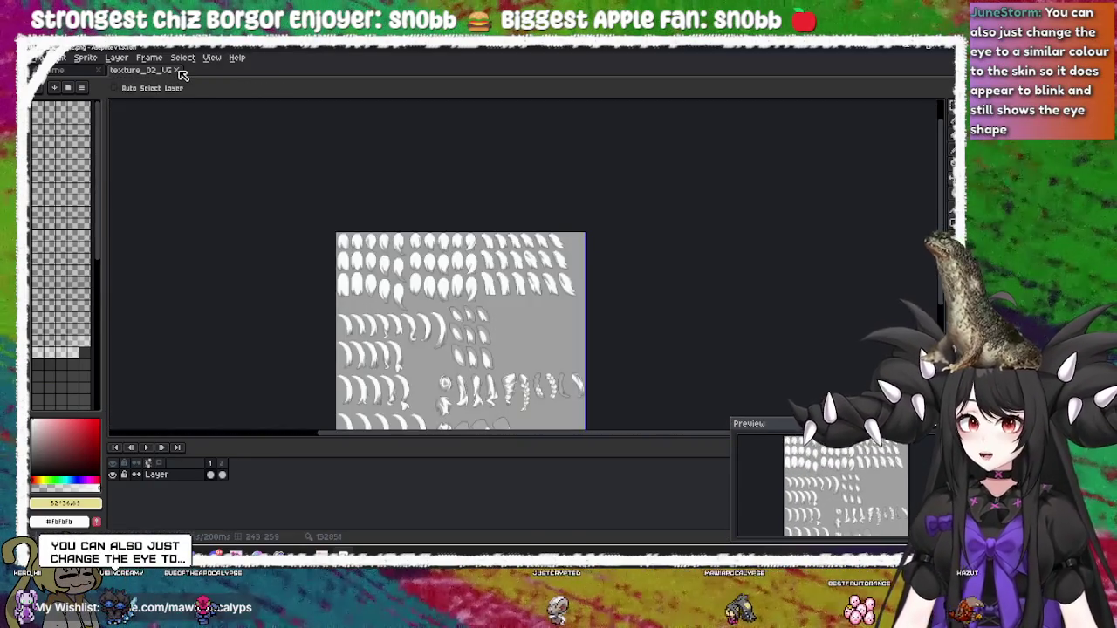
# Close the texture sheet and open mawiSR1.aseprite from Recent files
pyautogui.click(179, 70)
pyautogui.click(153, 171)
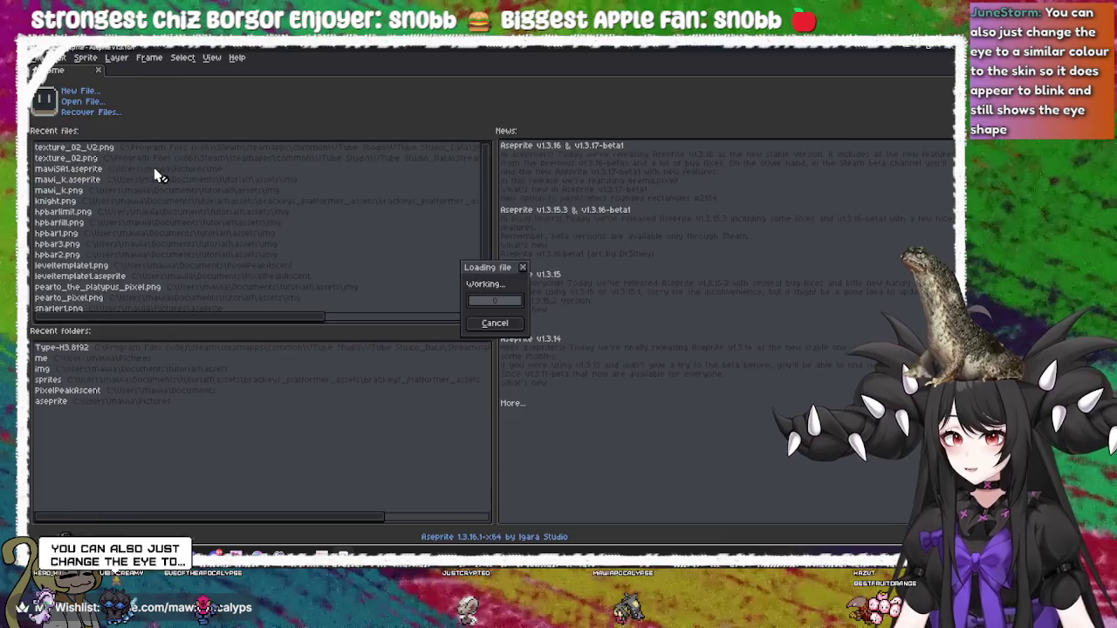
pyautogui.scroll(-3, 399, 267)
# Zoom and pan around the mawiSR1 chibi sprite, then switch to the browser's Twitch clip
pyautogui.scroll(4, 382, 239)
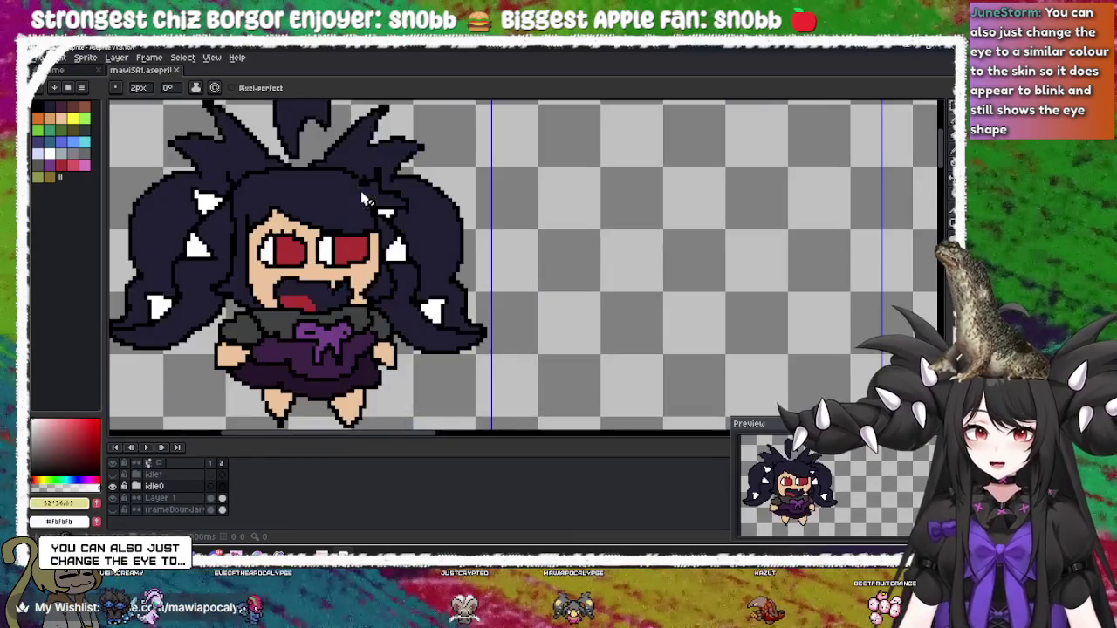
pyautogui.scroll(-3, 367, 199)
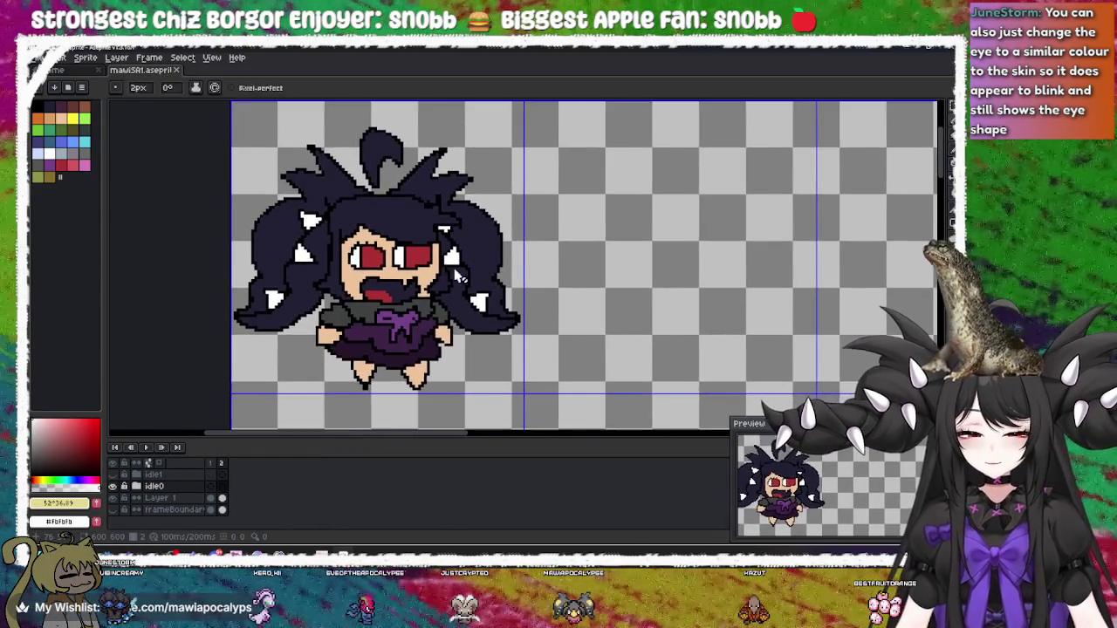
pyautogui.scroll(-2, 458, 275)
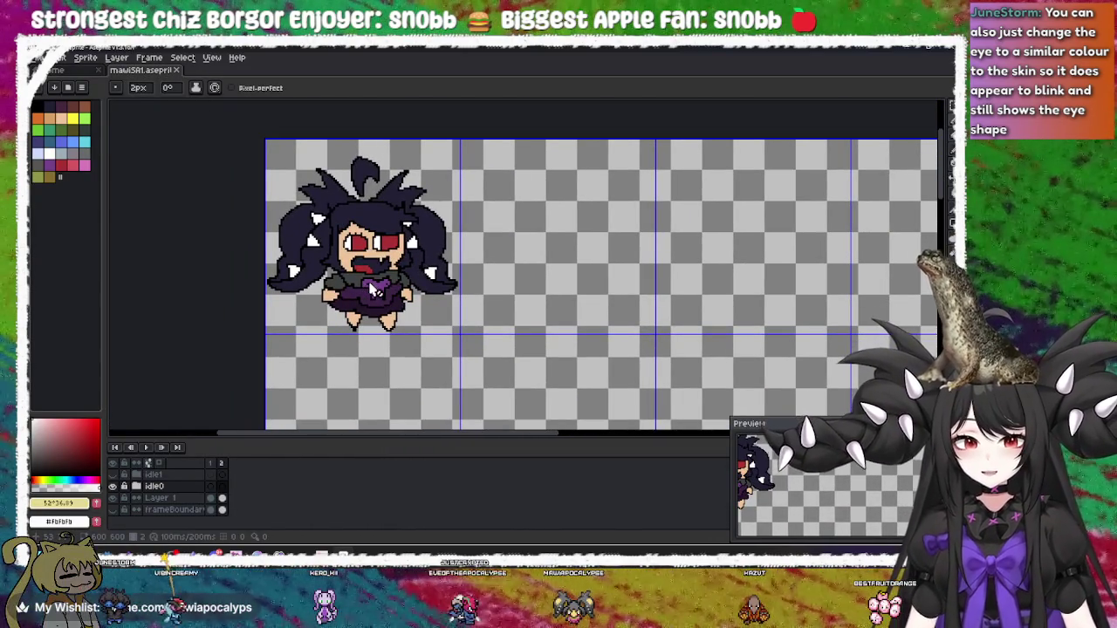
pyautogui.scroll(-1, 365, 275)
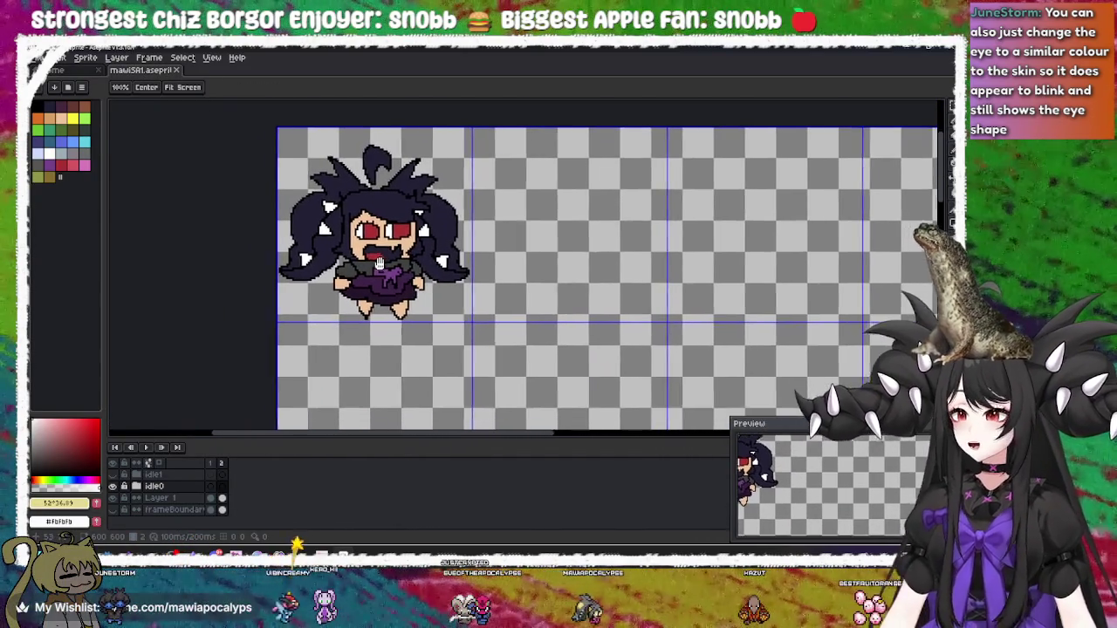
pyautogui.moveTo(406, 308); pyautogui.dragTo(440, 299)
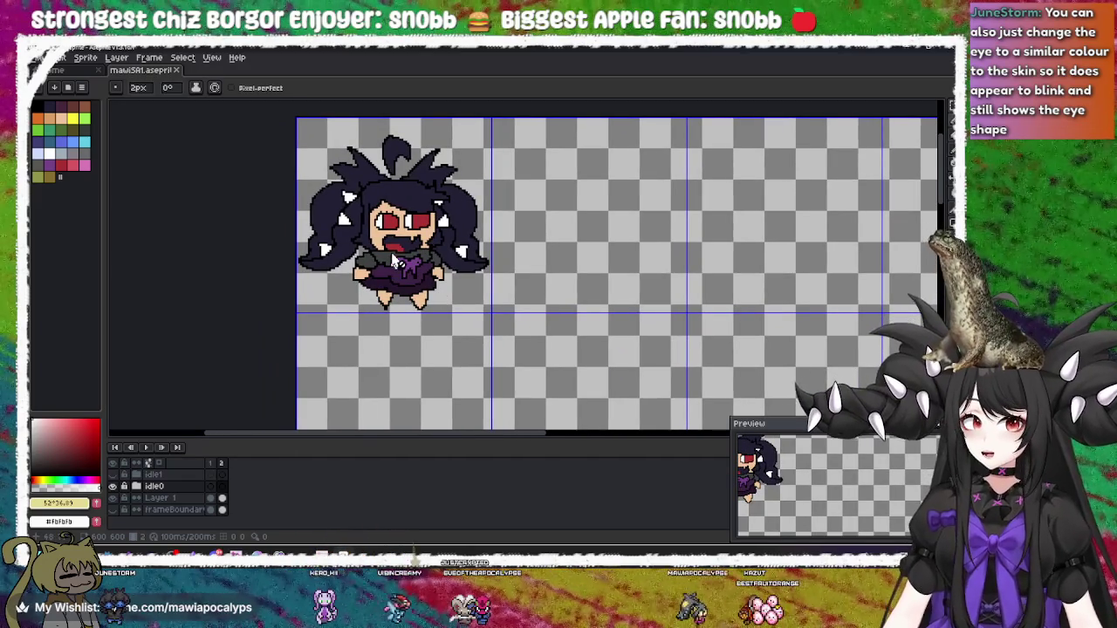
pyautogui.moveTo(531, 311); pyautogui.dragTo(443, 297)
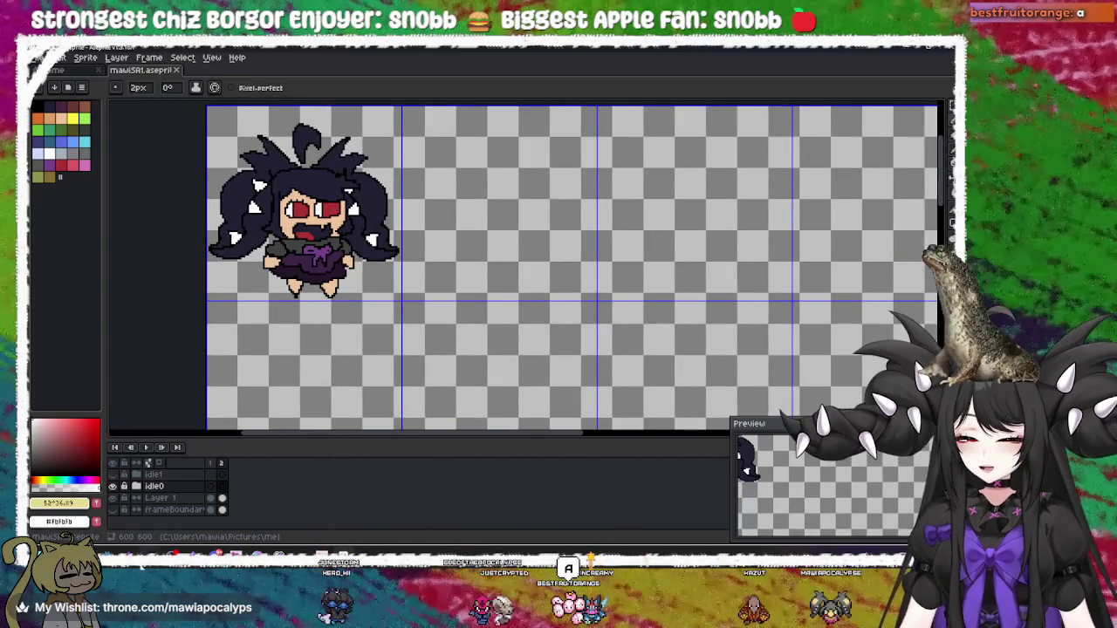
pyautogui.moveTo(129, 566)
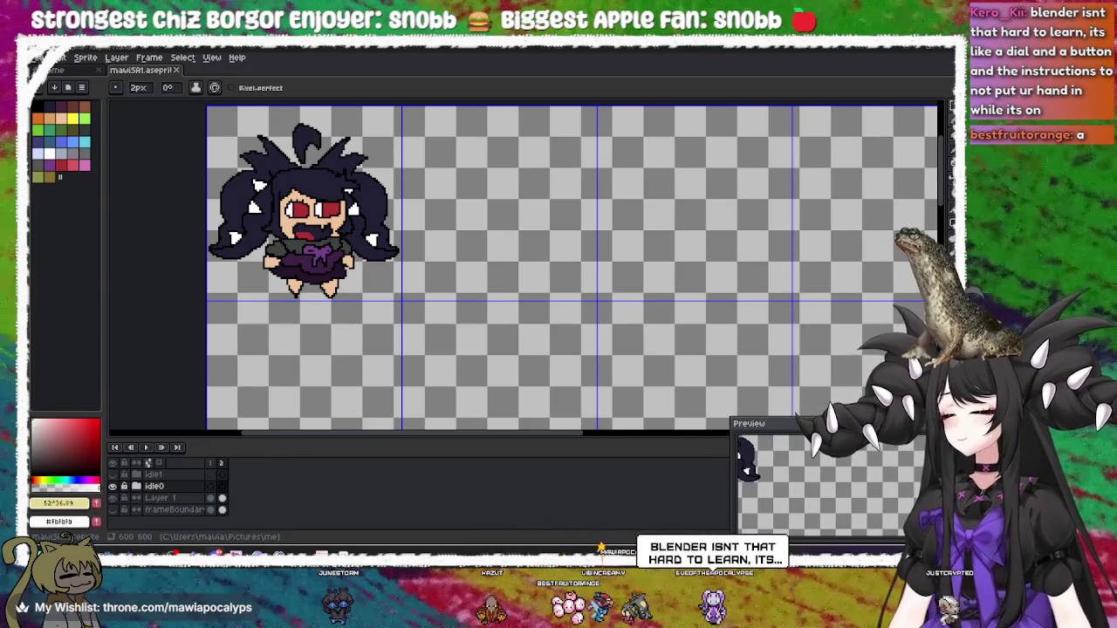
pyautogui.hotkey('alt', 'Tab')
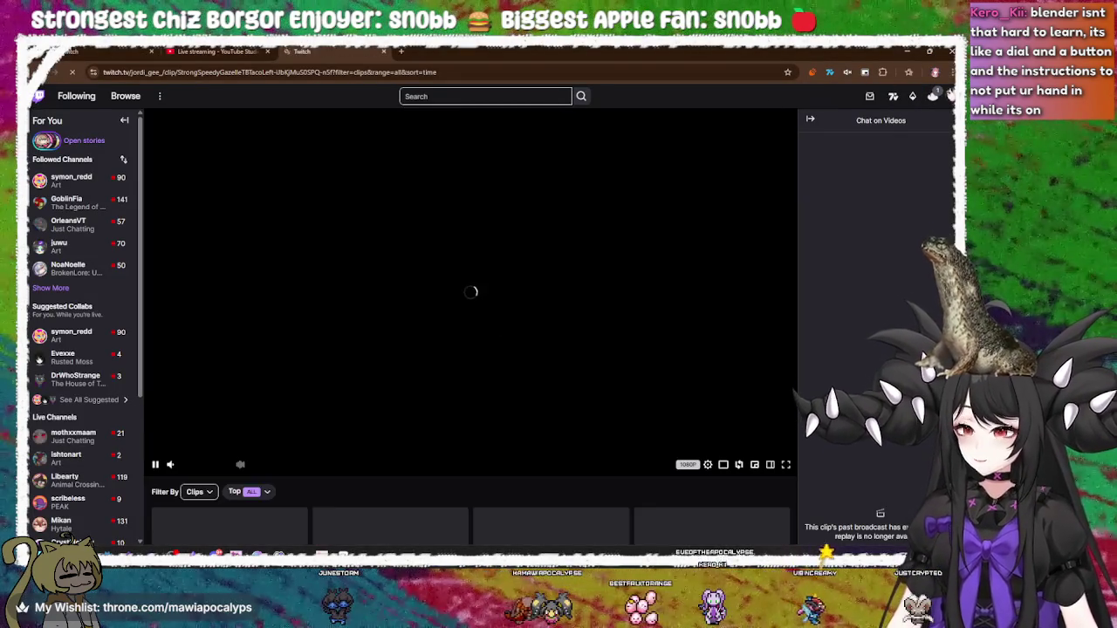
# Pause the R.E.P.O. clip just as it starts on its Twitch page
pyautogui.scroll(-3, 550, 392)
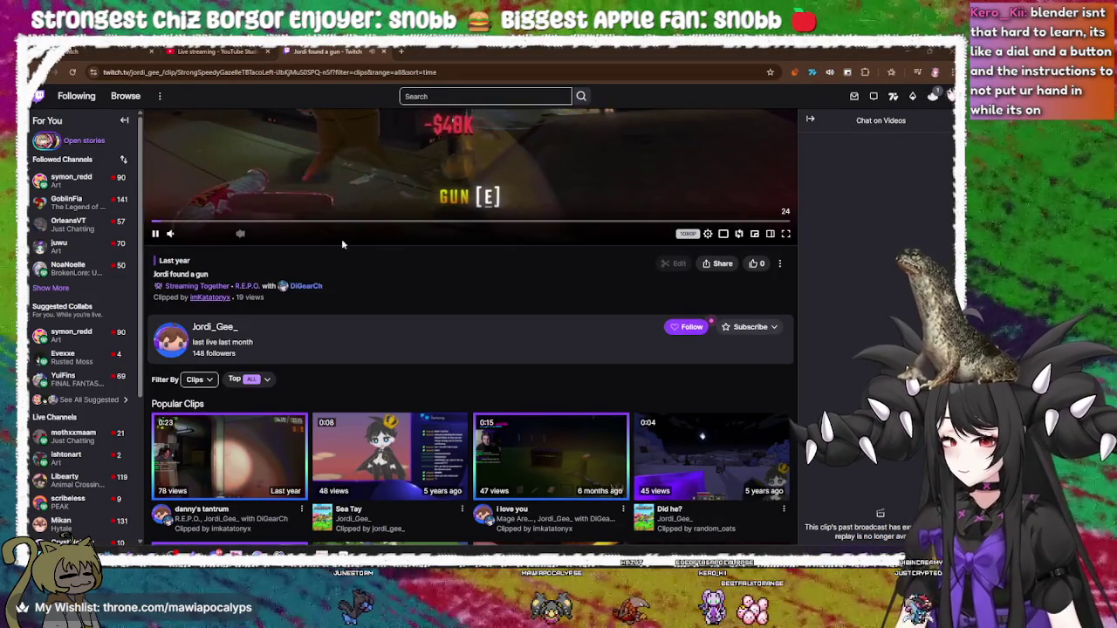
pyautogui.click(155, 233)
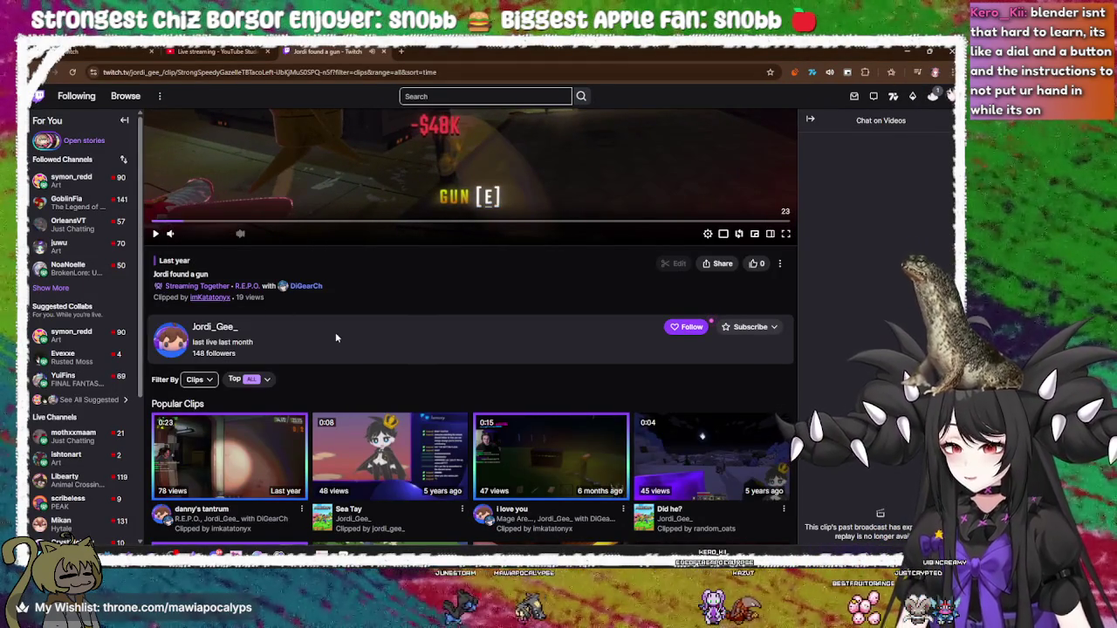
pyautogui.scroll(3, 335, 340)
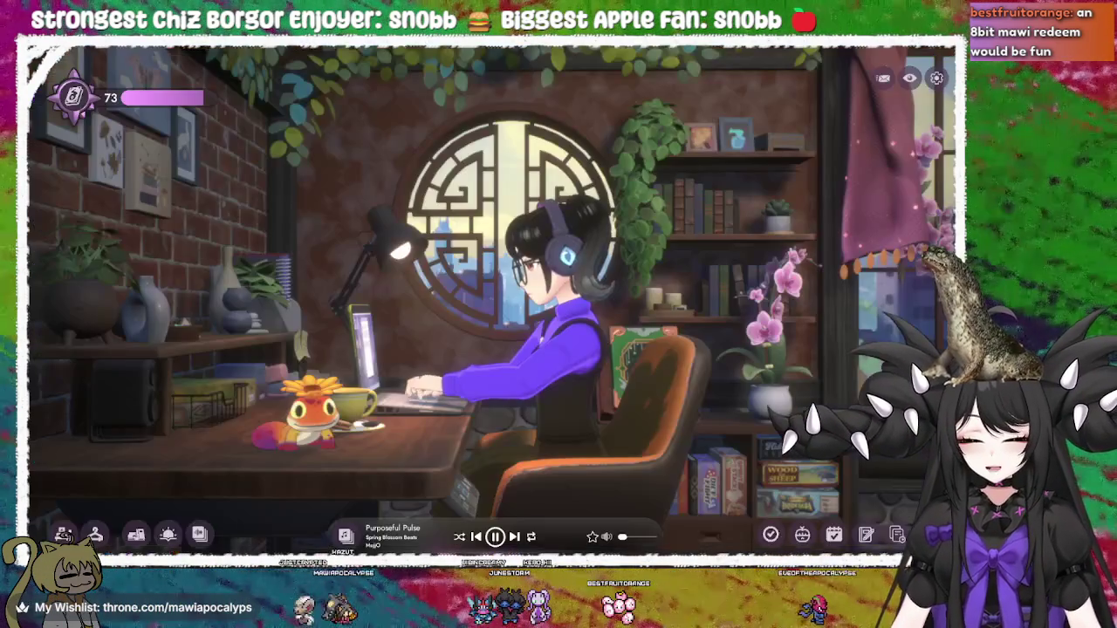
# Pick the Chrome Twitch clip window from the window switcher
pyautogui.hotkey('alt', 'Tab')
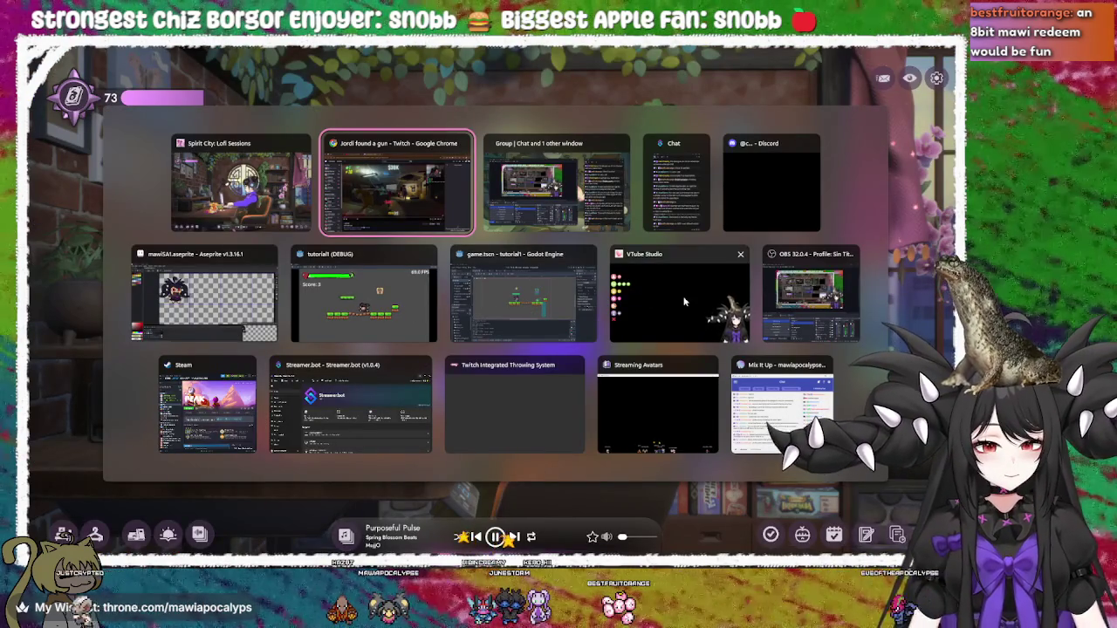
pyautogui.click(377, 190)
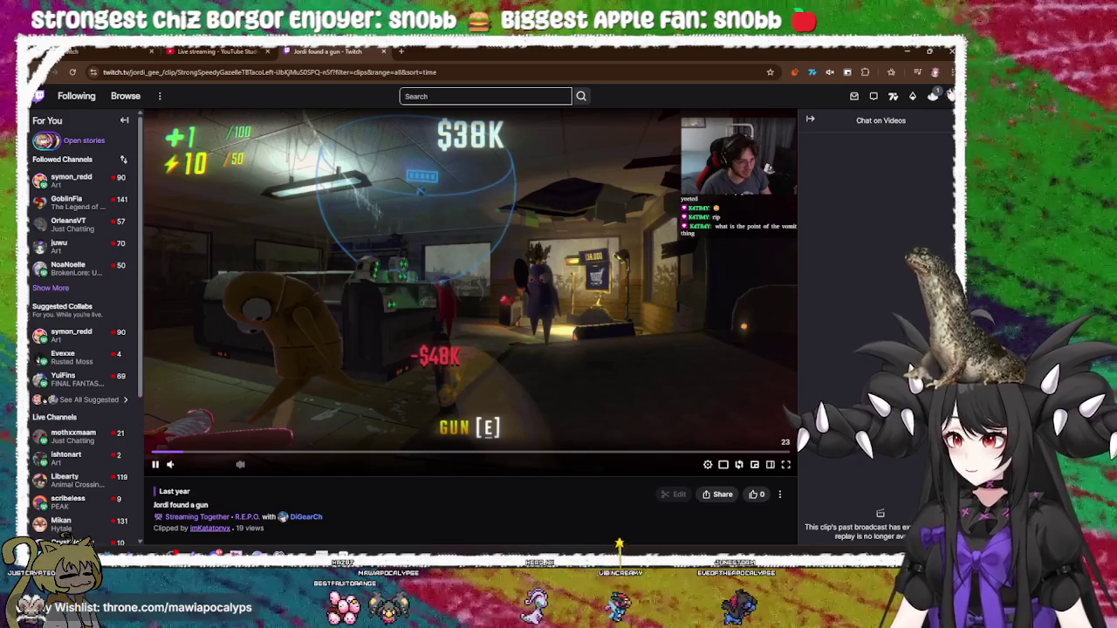
# Play the clip, replay it from the start, and seek to about 0:13 and 0:16
pyautogui.click(524, 316)
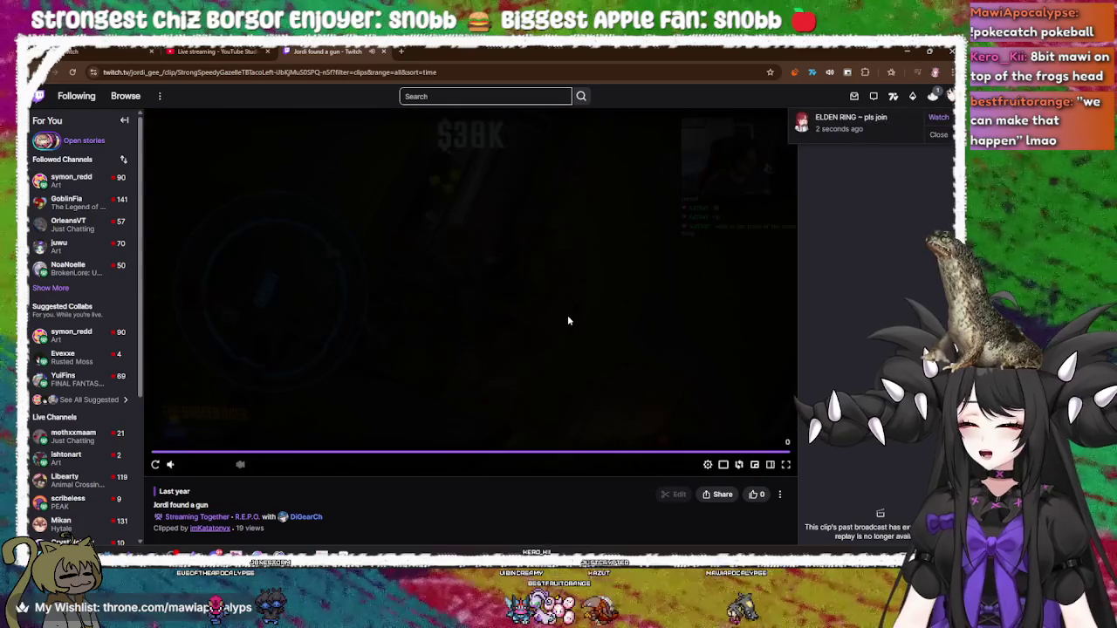
pyautogui.moveTo(205, 516)
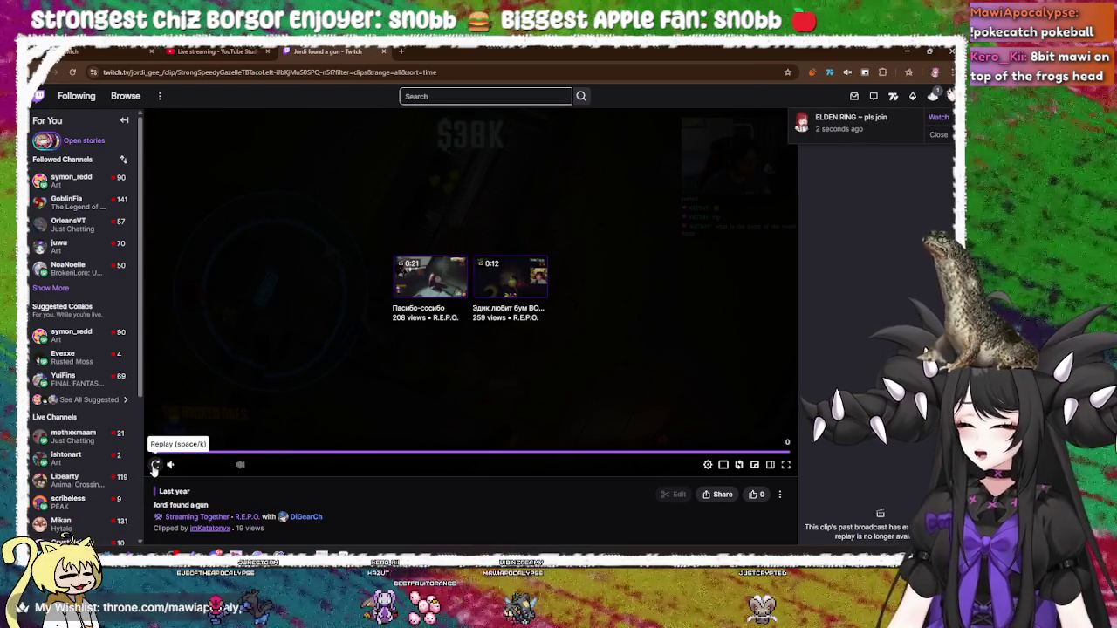
pyautogui.click(155, 465)
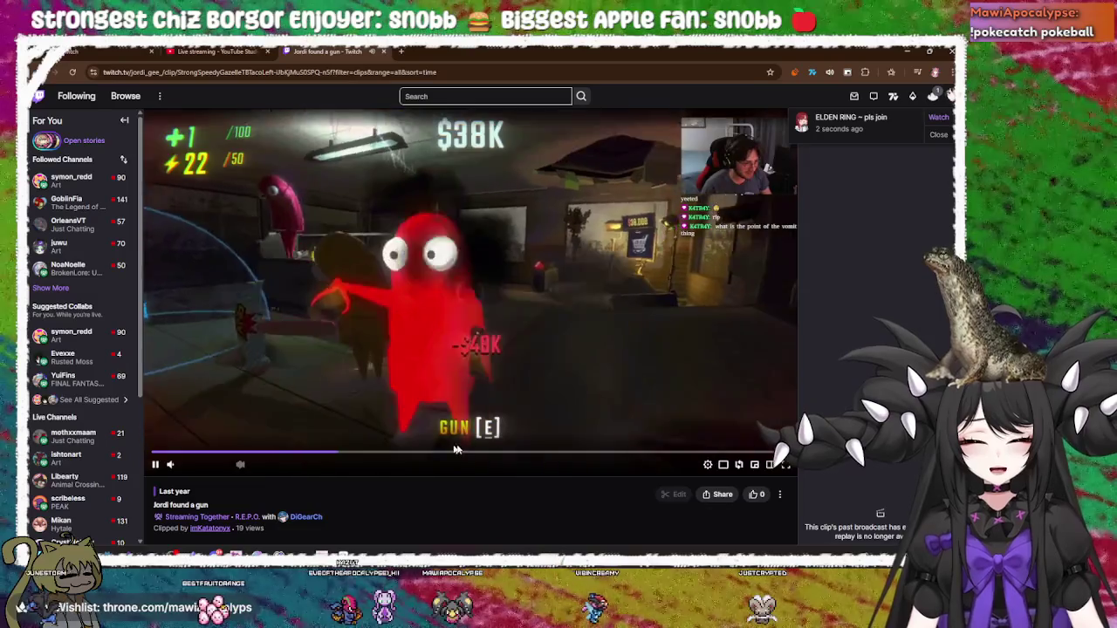
pyautogui.click(497, 455)
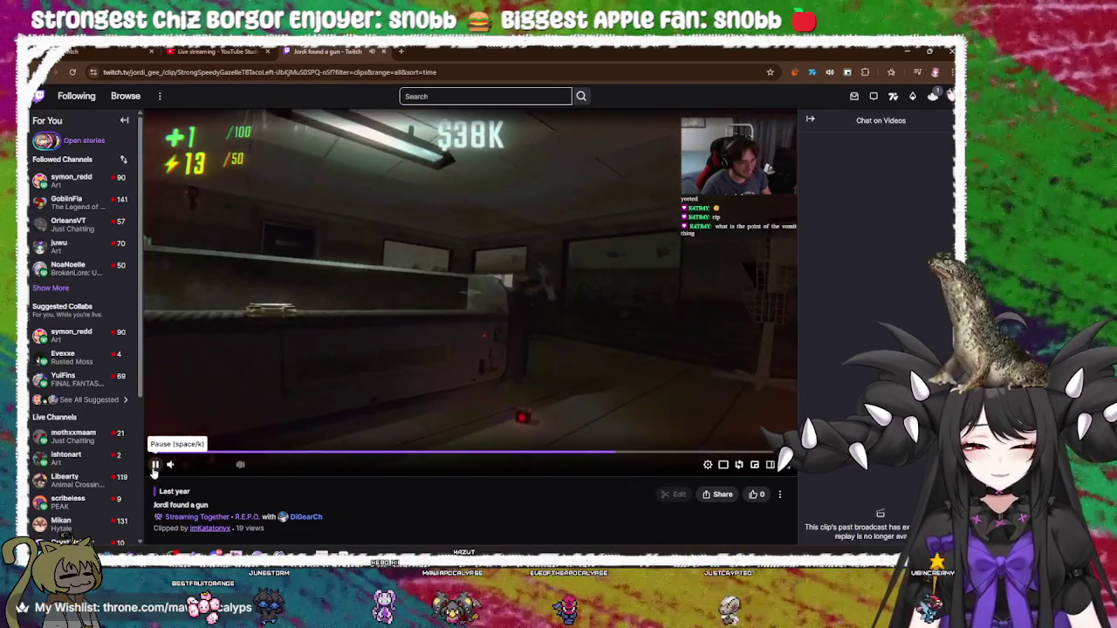
pyautogui.click(154, 467)
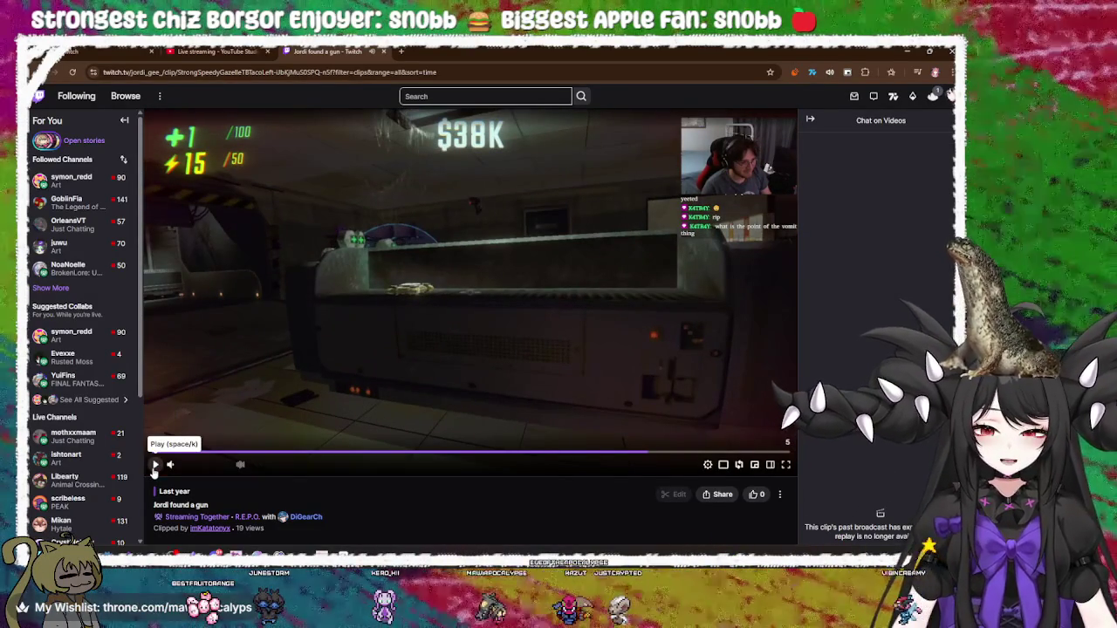
pyautogui.click(572, 456)
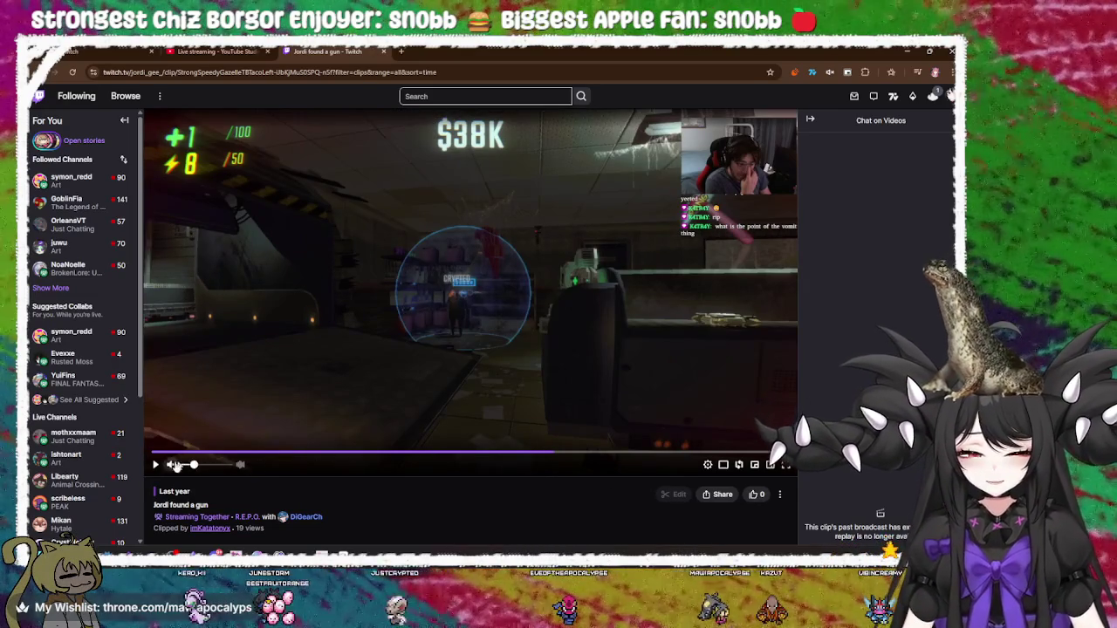
pyautogui.click(154, 467)
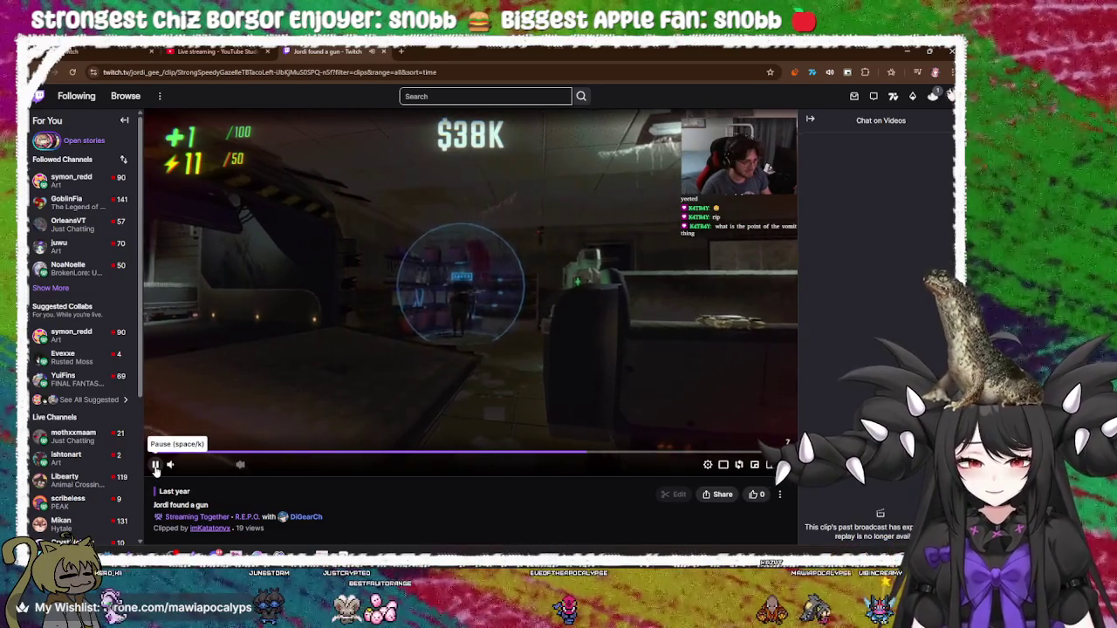
# Pause and scrub the clip to about 0:14, 0:03 and 0:22, then back to the start
pyautogui.click(154, 467)
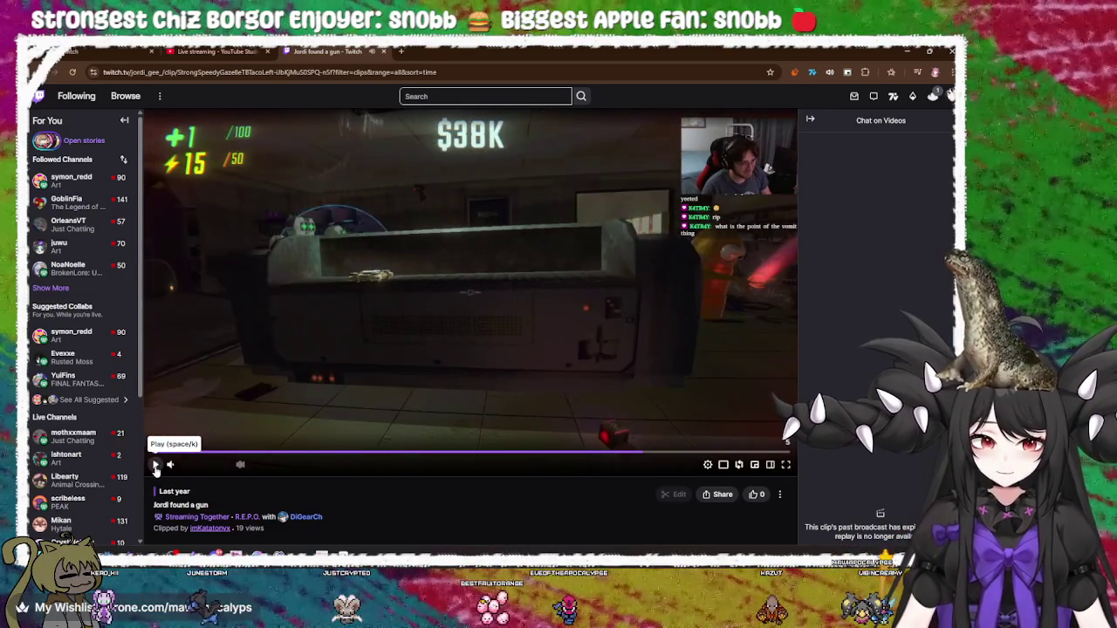
pyautogui.click(530, 455)
pyautogui.click(242, 454)
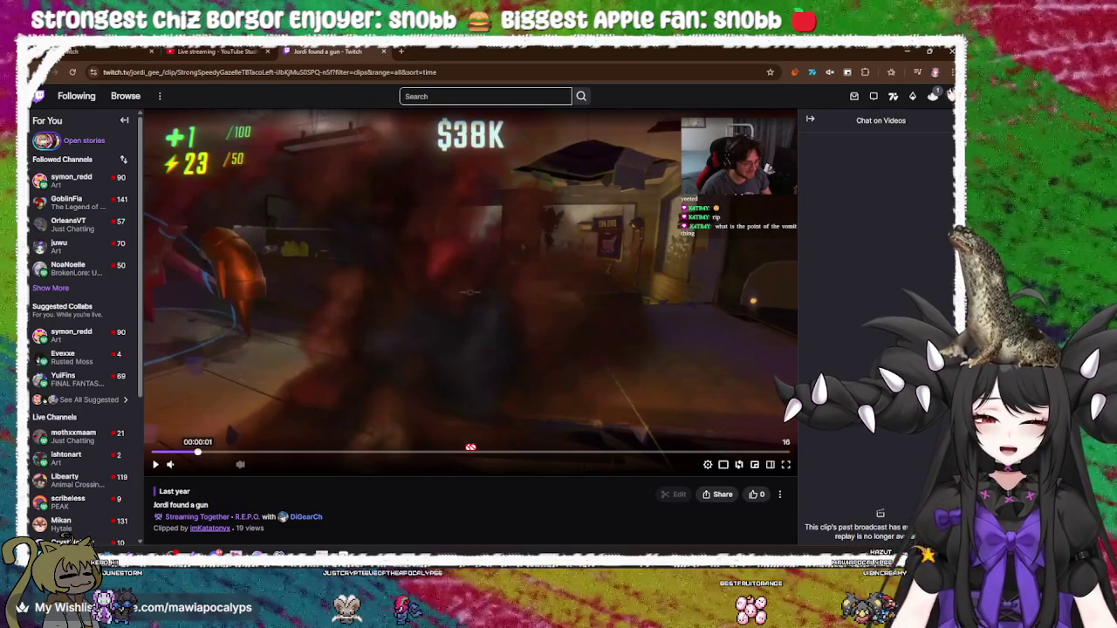
pyautogui.click(731, 453)
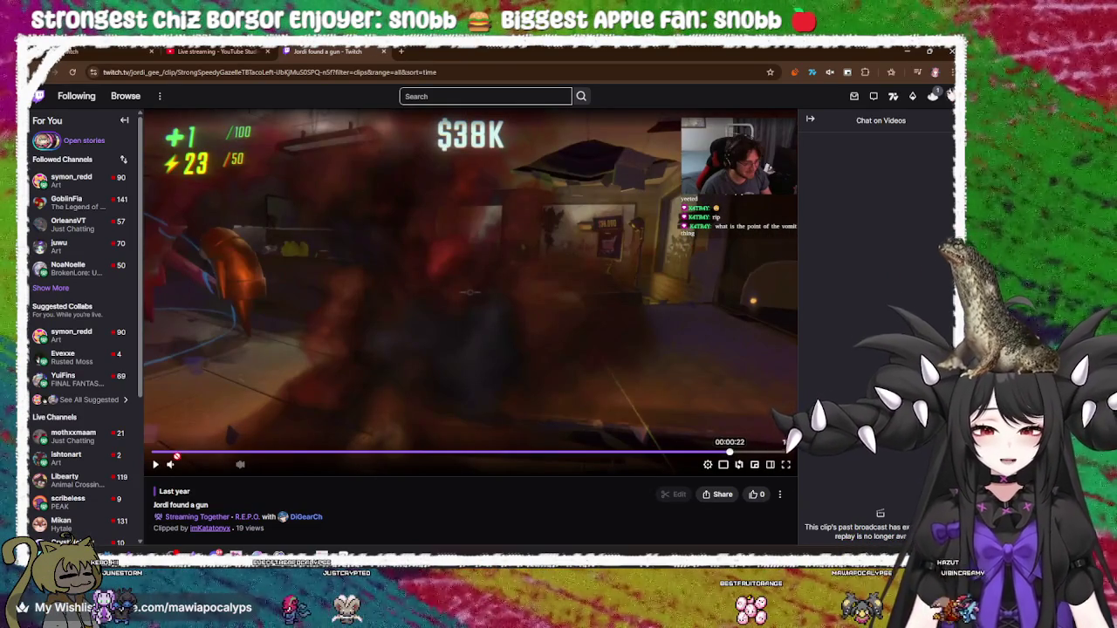
pyautogui.click(175, 455)
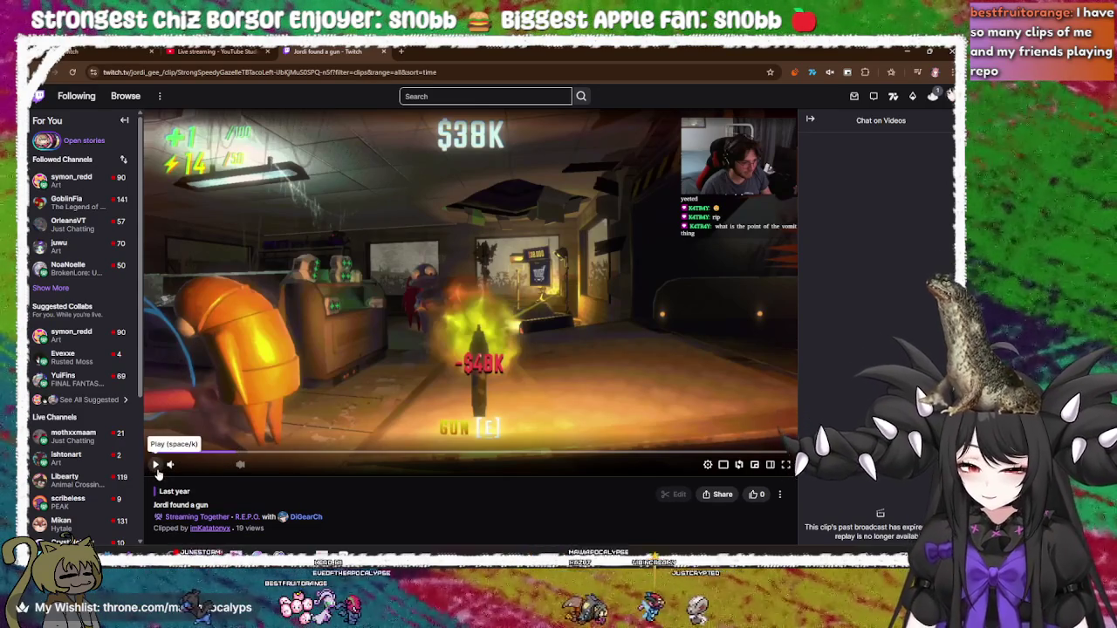
# Play the clip once more, pause it, and close the Twitch tab
pyautogui.click(156, 465)
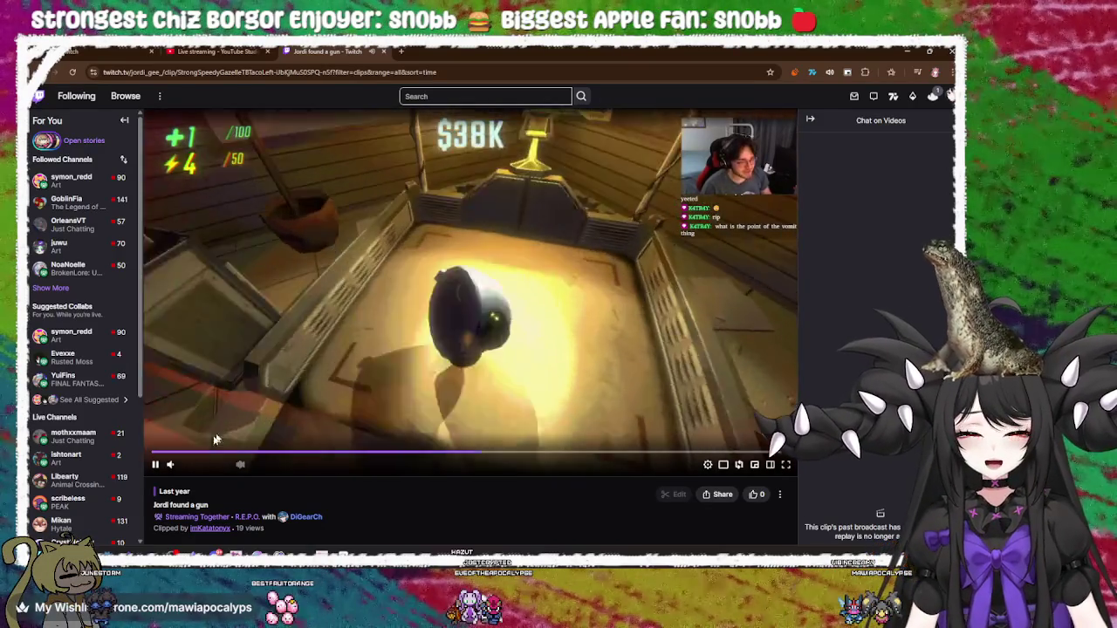
pyautogui.press('space')
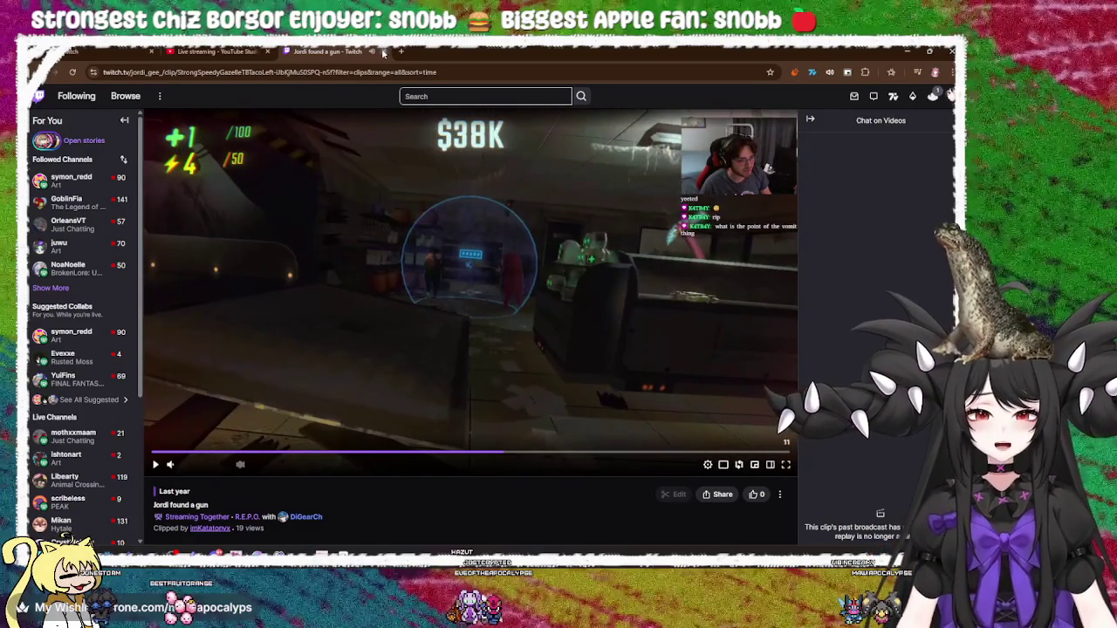
pyautogui.click(372, 52)
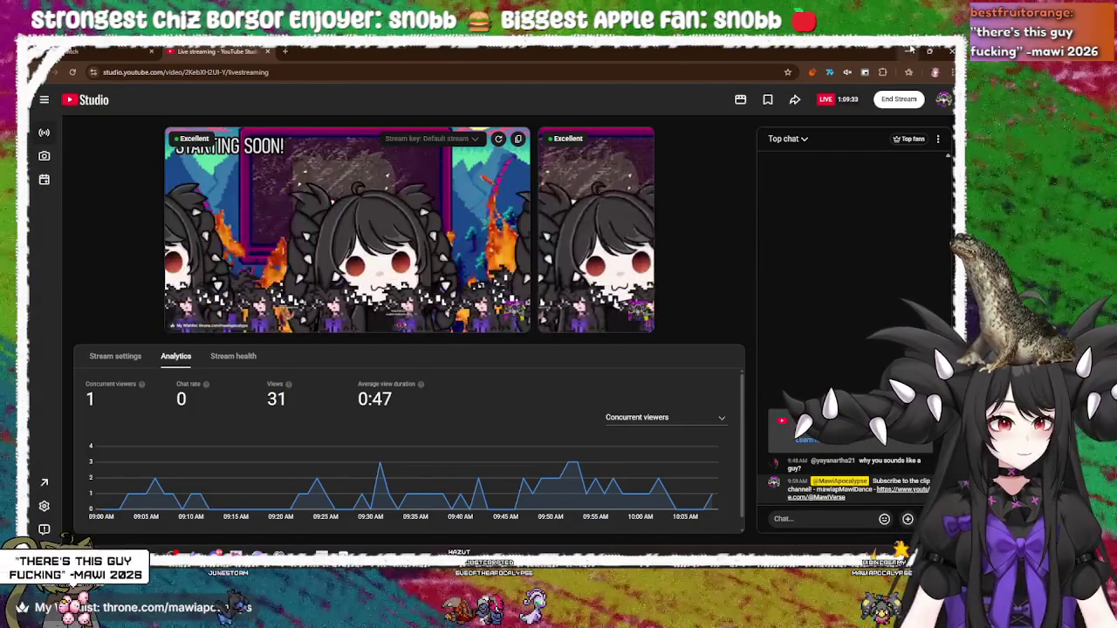
# Put YouTube Studio away behind the Spirit City lofi app and show Task View with all open windows
pyautogui.hotkey('alt', 'Tab')
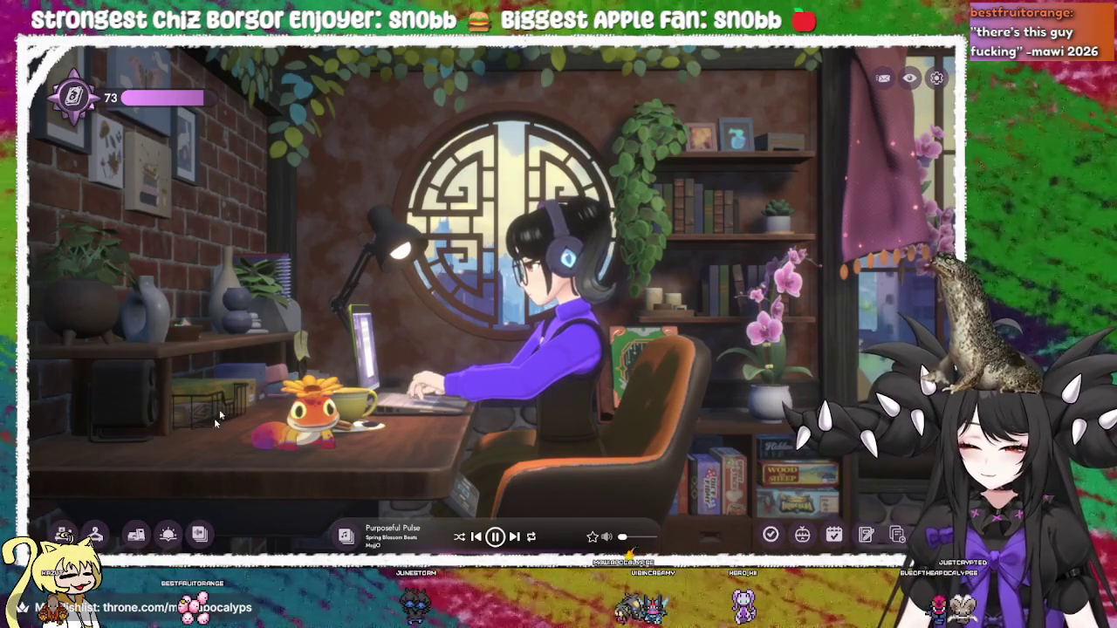
pyautogui.hotkey('alt', 'Tab')
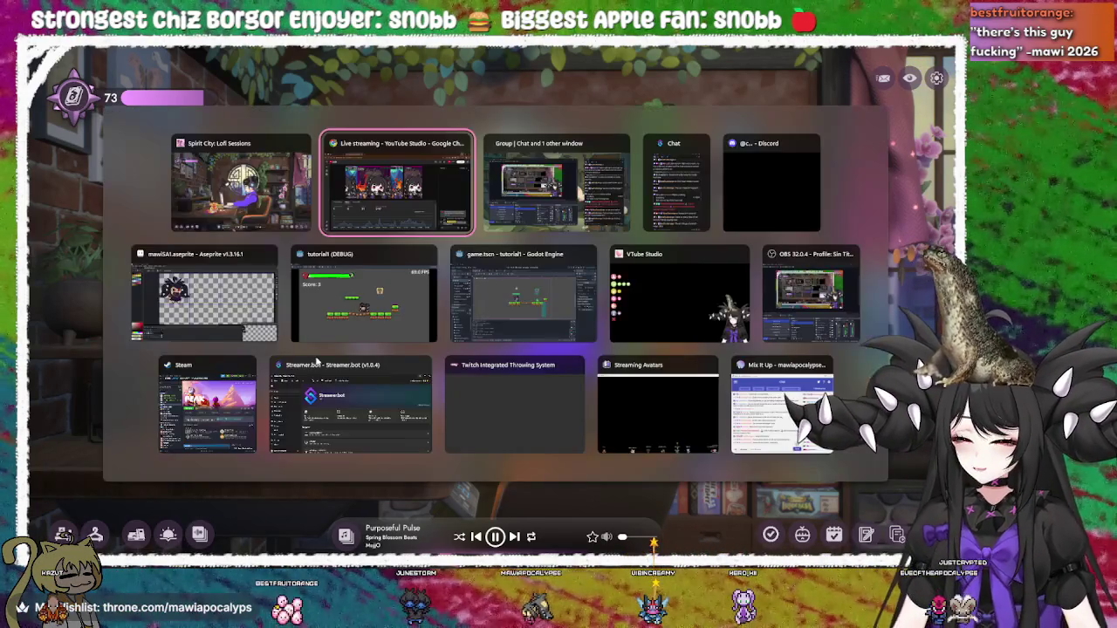
# Return briefly to the running tutorial1 game, then bring VTube Studio to the front from the window overview
pyautogui.click(410, 290)
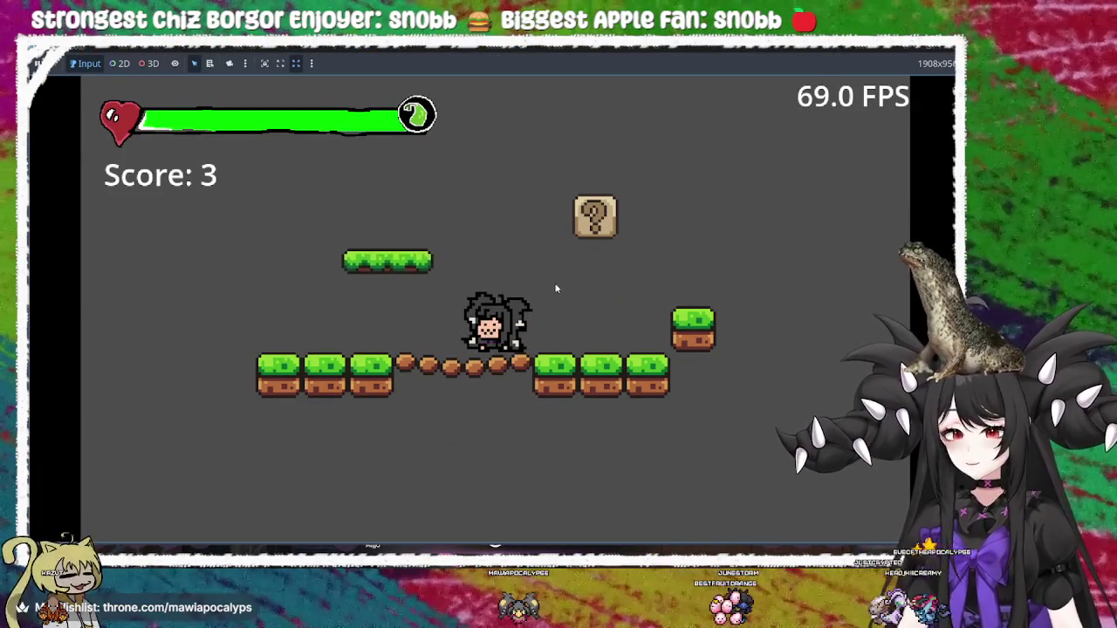
pyautogui.press('super')
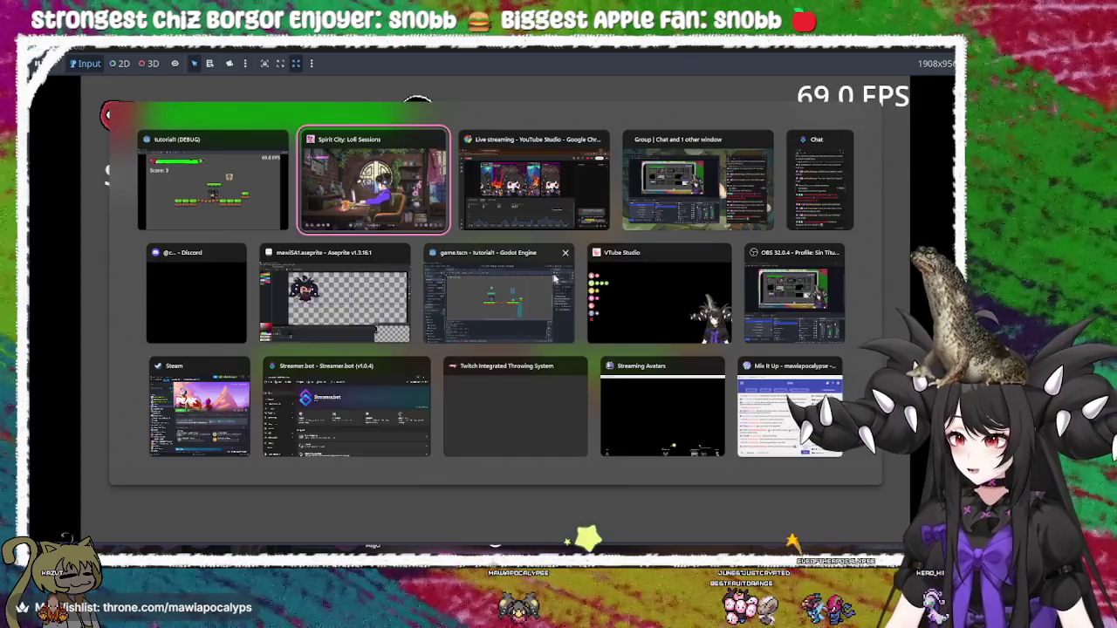
pyautogui.click(647, 284)
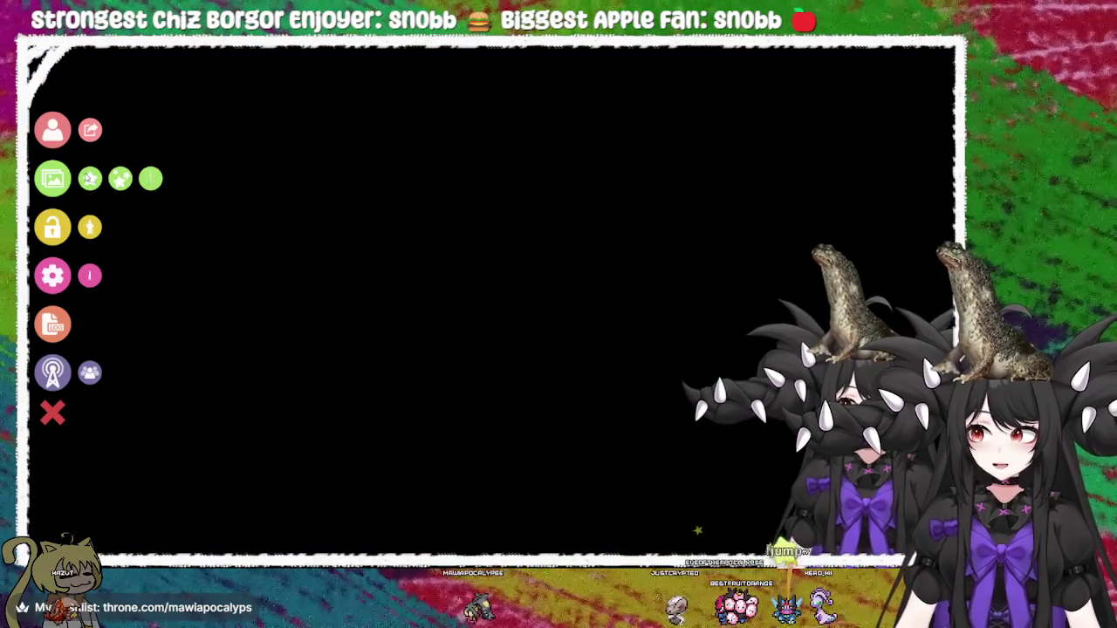
# Load the Type-H3 pixel-art model from the VTS model list, then bring up the window overview
pyautogui.click(61, 133)
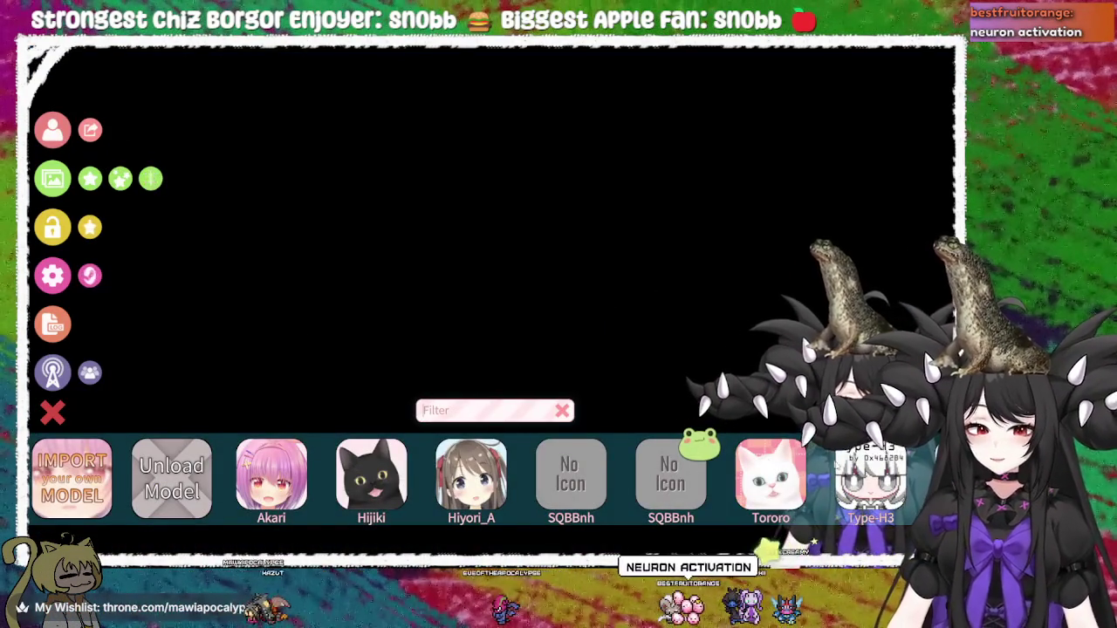
pyautogui.scroll(-3, 368, 448)
pyautogui.click(729, 491)
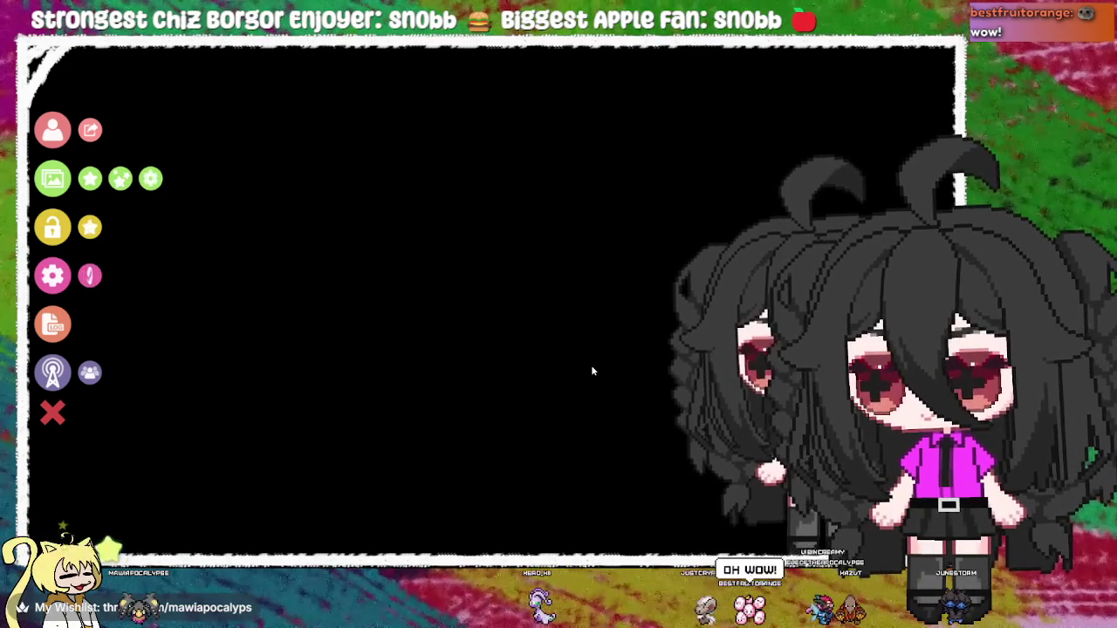
pyautogui.hotkey('alt', 'Tab')
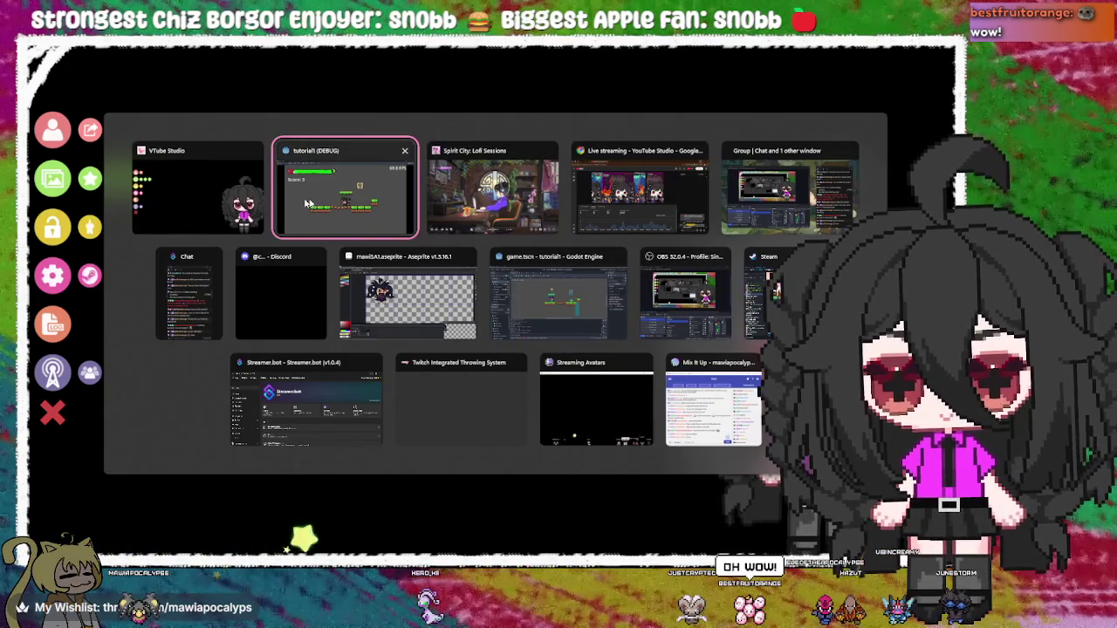
# Bring the running game forward, take it out of fullscreen, and switch to the Godot scene editor
pyautogui.click(360, 207)
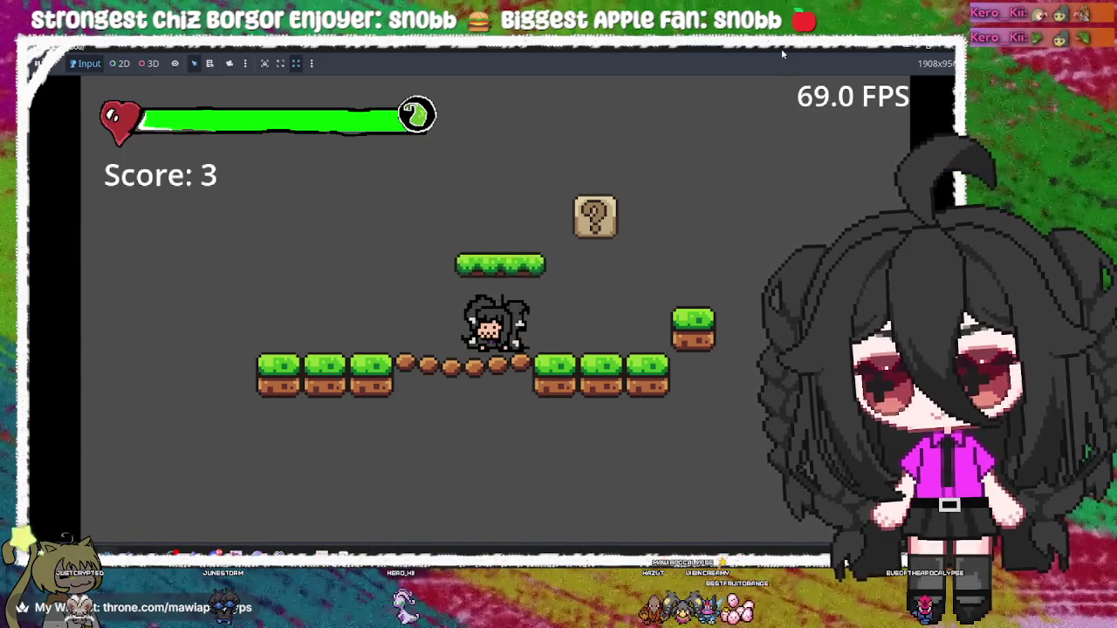
pyautogui.moveTo(781, 48); pyautogui.dragTo(677, 107)
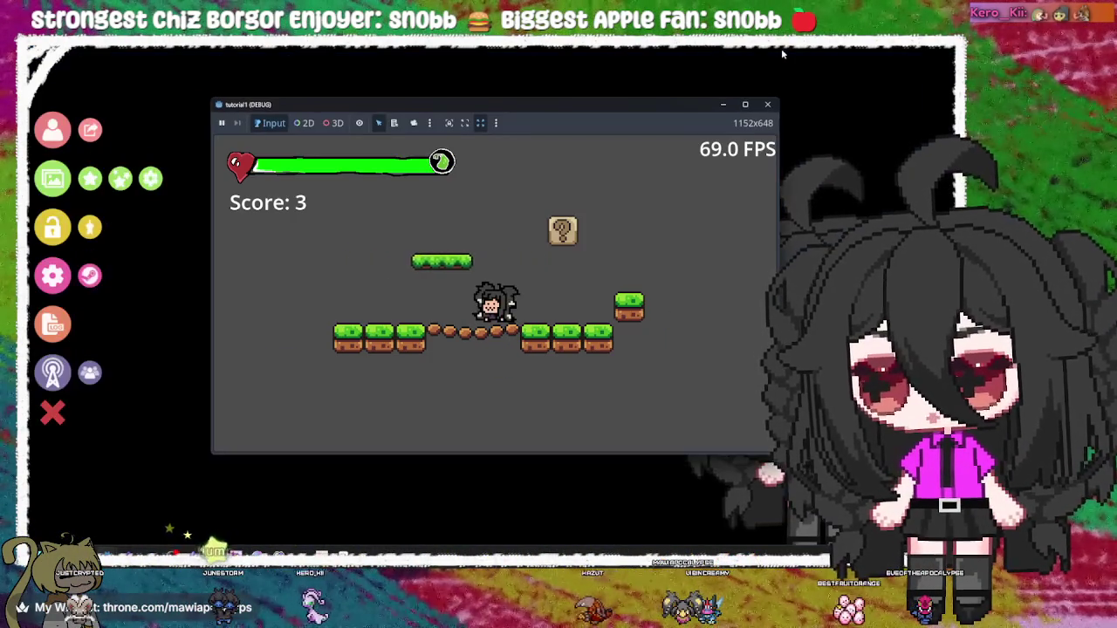
pyautogui.hotkey('alt', 'Tab')
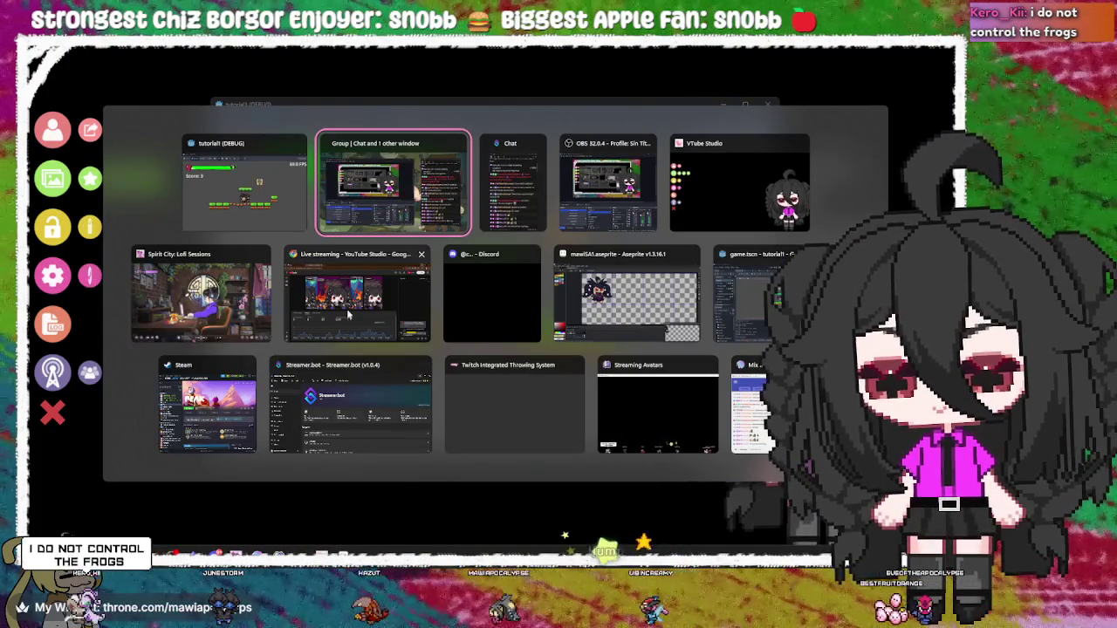
pyautogui.press('Right')
pyautogui.press('Right')
pyautogui.press('Right')
pyautogui.press('Down')
pyautogui.press('Return')
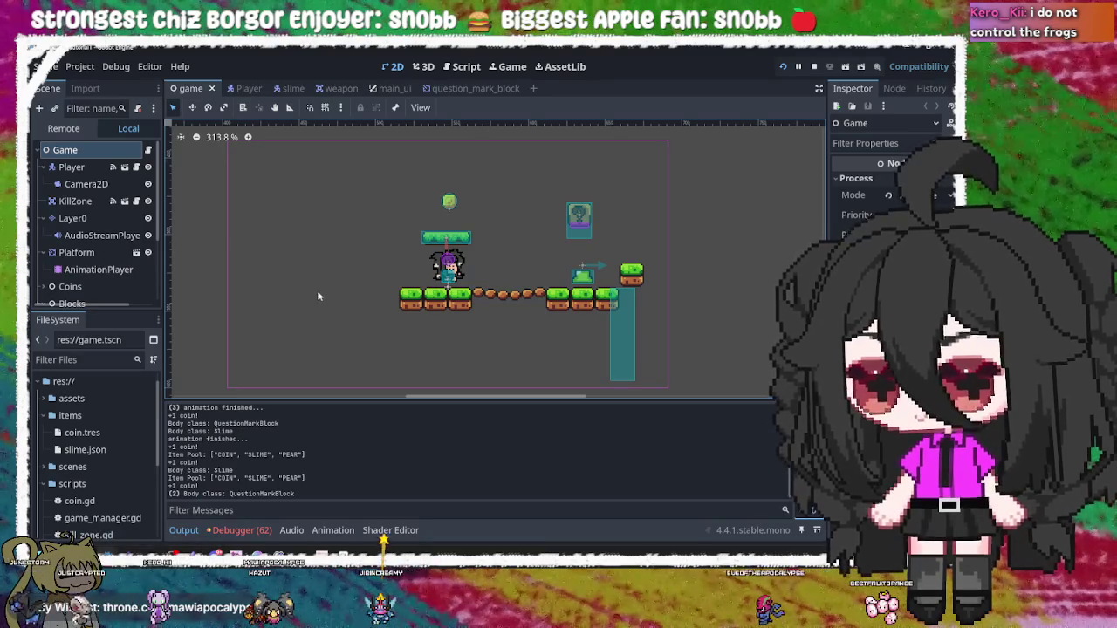
# Box-select the Coin5 coin above the platforms in the 2D viewport
pyautogui.moveTo(345, 183)
pyautogui.mouseDown()
pyautogui.moveTo(698, 397)
pyautogui.moveTo(552, 316)
pyautogui.mouseUp()
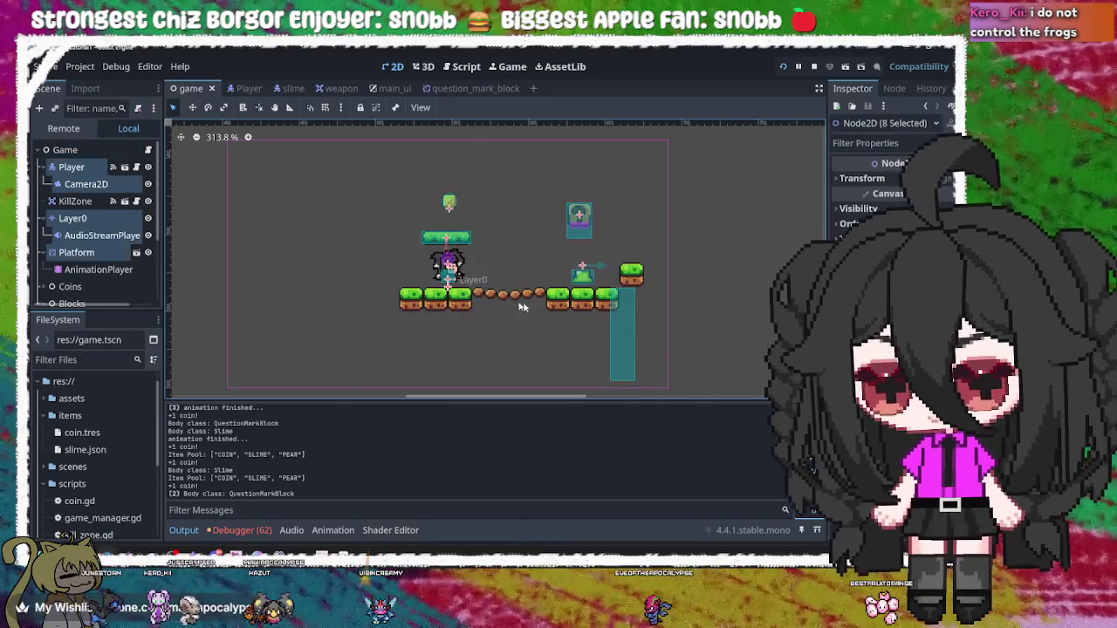
pyautogui.click(362, 214)
pyautogui.moveTo(386, 174); pyautogui.dragTo(485, 319)
pyautogui.click(392, 197)
pyautogui.moveTo(407, 180); pyautogui.dragTo(468, 215)
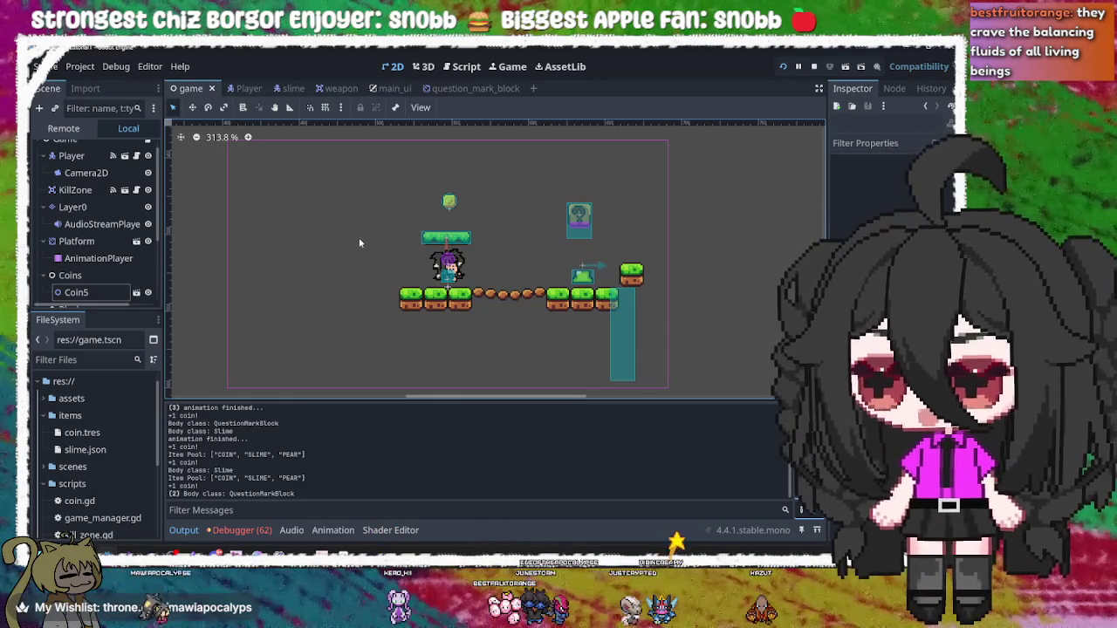
pyautogui.hotkey('alt', 'Tab')
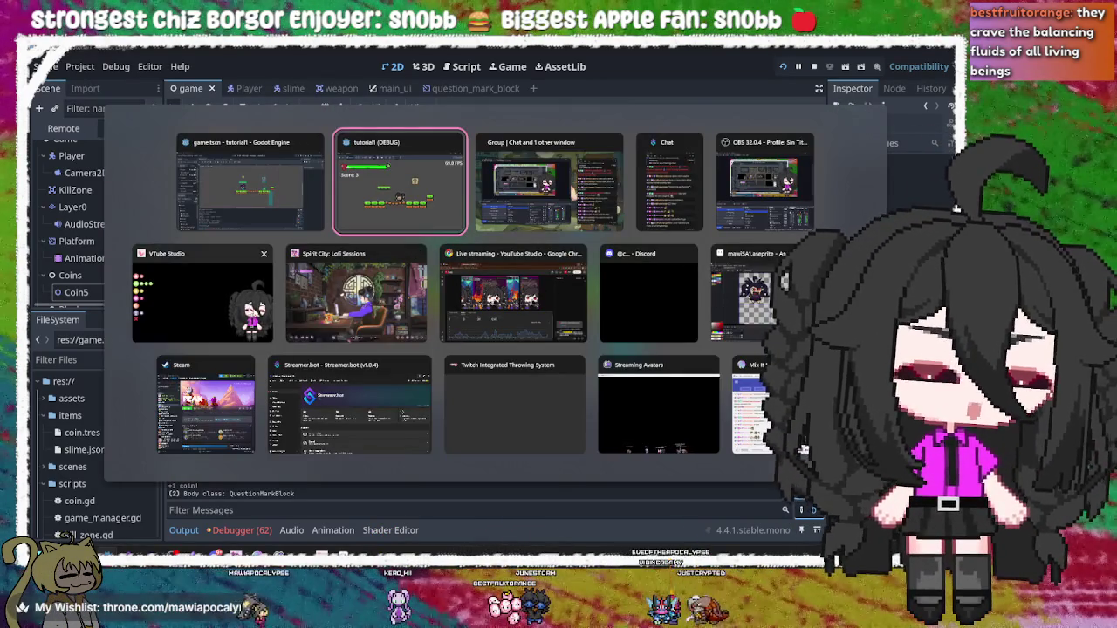
# Back in VTube Studio, load the SQBBnh gothic model as the avatar
pyautogui.click(262, 306)
pyautogui.click(52, 129)
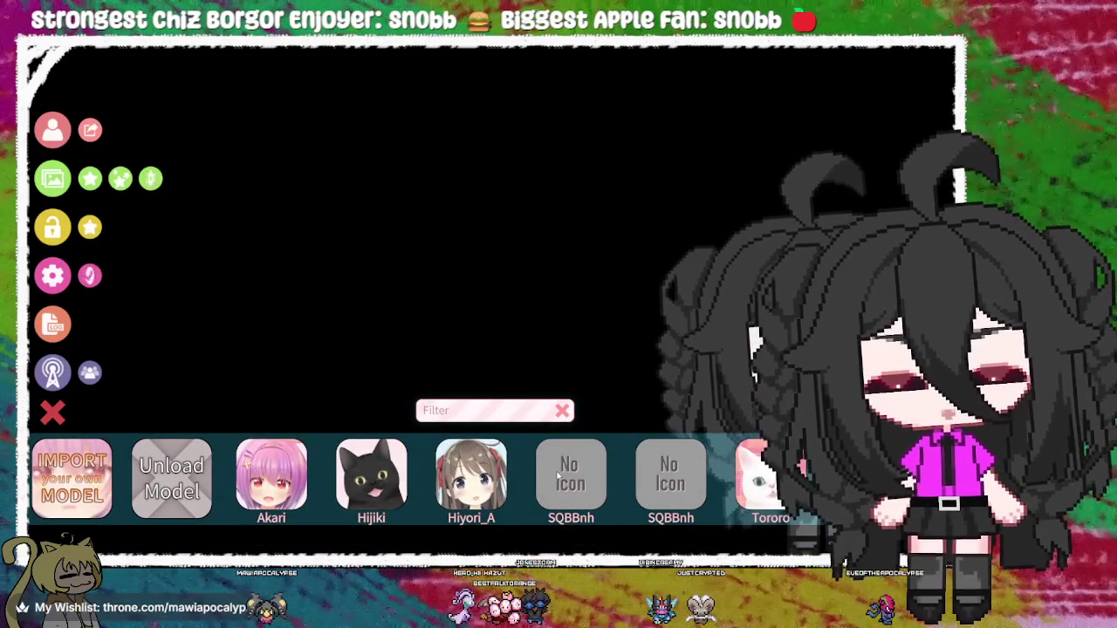
pyautogui.click(677, 481)
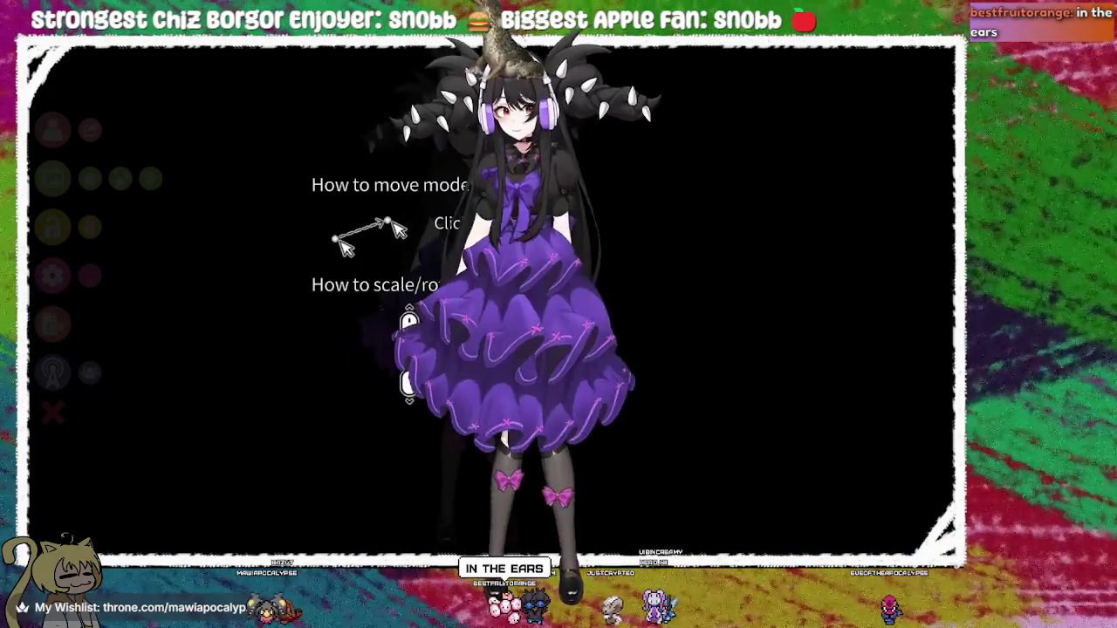
# Drag the avatar to the lower right and scale it up
pyautogui.moveTo(378, 214)
pyautogui.mouseDown()
pyautogui.moveTo(516, 239)
pyautogui.moveTo(620, 393)
pyautogui.mouseUp()
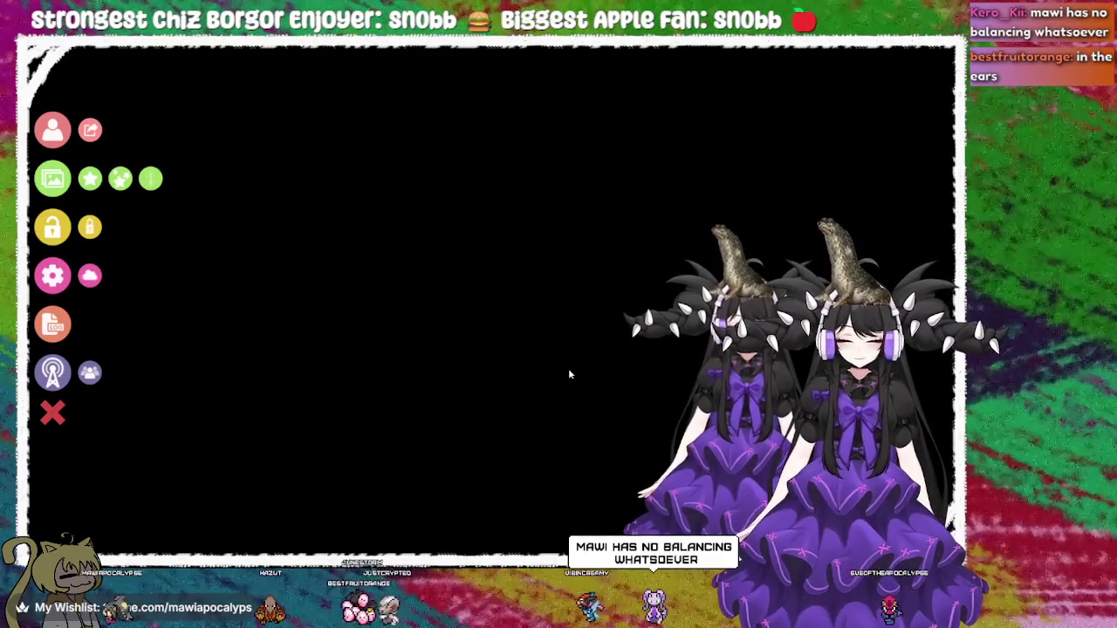
pyautogui.moveTo(568, 374)
pyautogui.mouseDown()
pyautogui.moveTo(638, 374)
pyautogui.moveTo(614, 337)
pyautogui.moveTo(661, 443)
pyautogui.mouseUp()
pyautogui.scroll(4, 661, 428)
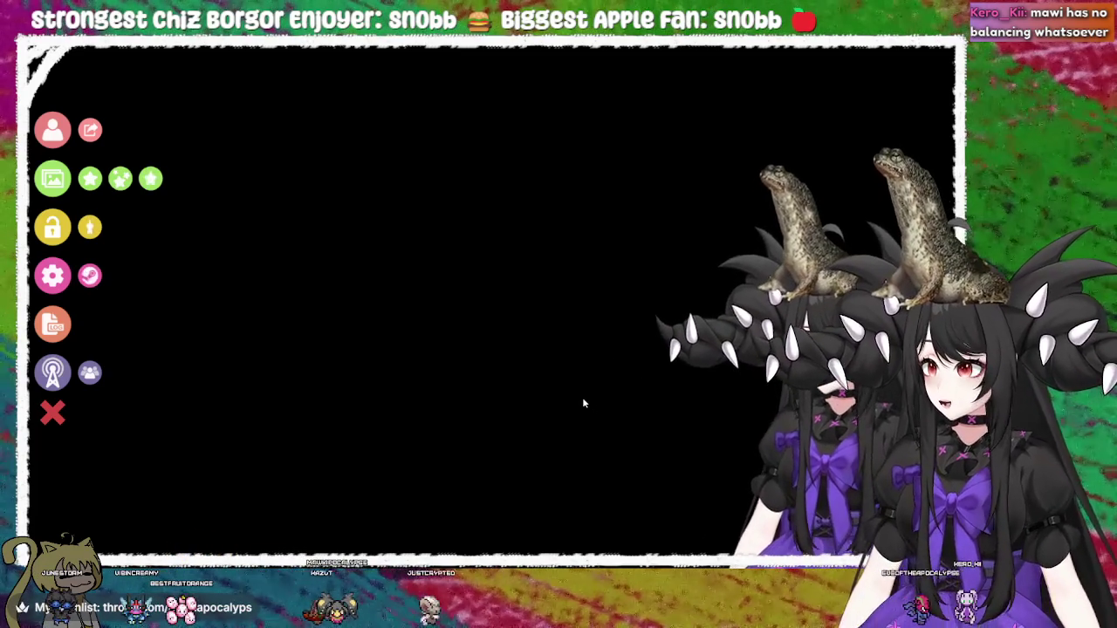
pyautogui.hotkey('alt', 'Tab')
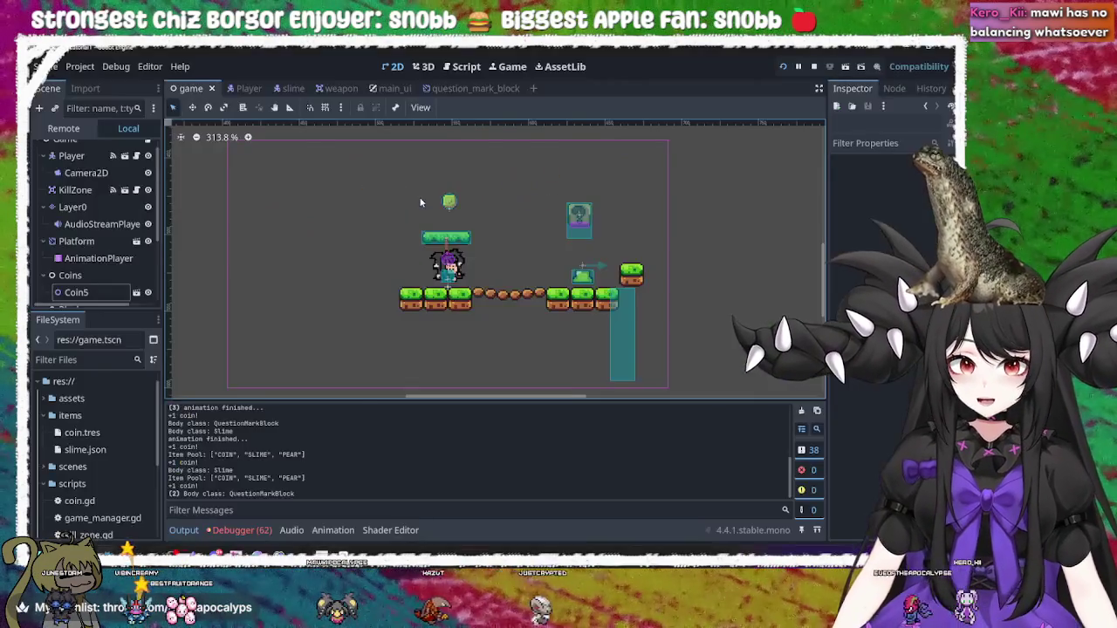
# Bring the running tutorial1 game forward and close it to stop the playtest
pyautogui.hotkey('alt', 'Tab')
pyautogui.click(518, 196)
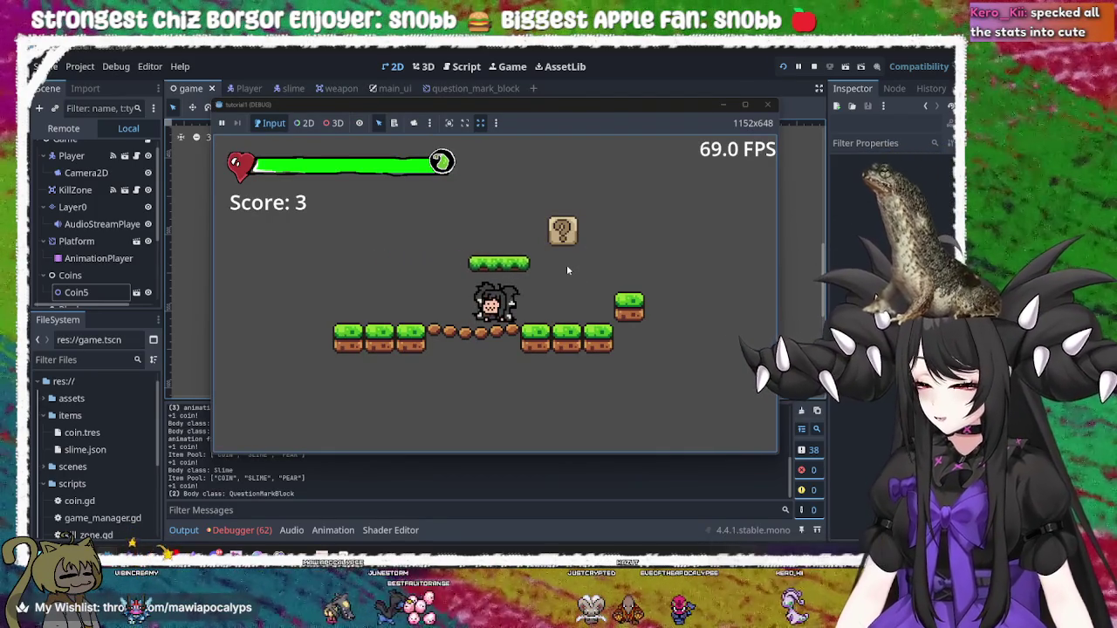
pyautogui.click(768, 105)
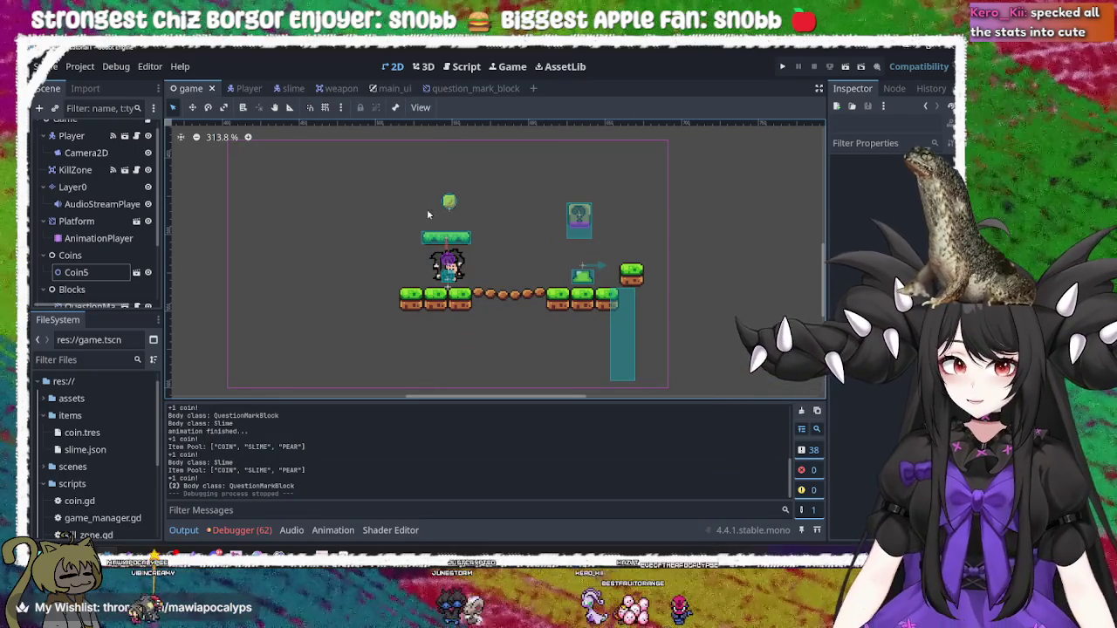
# Select the root Game node in the Scene dock and open its built-in script
pyautogui.moveTo(463, 212)
pyautogui.mouseDown()
pyautogui.moveTo(459, 224)
pyautogui.moveTo(492, 223)
pyautogui.mouseUp()
pyautogui.click(492, 223)
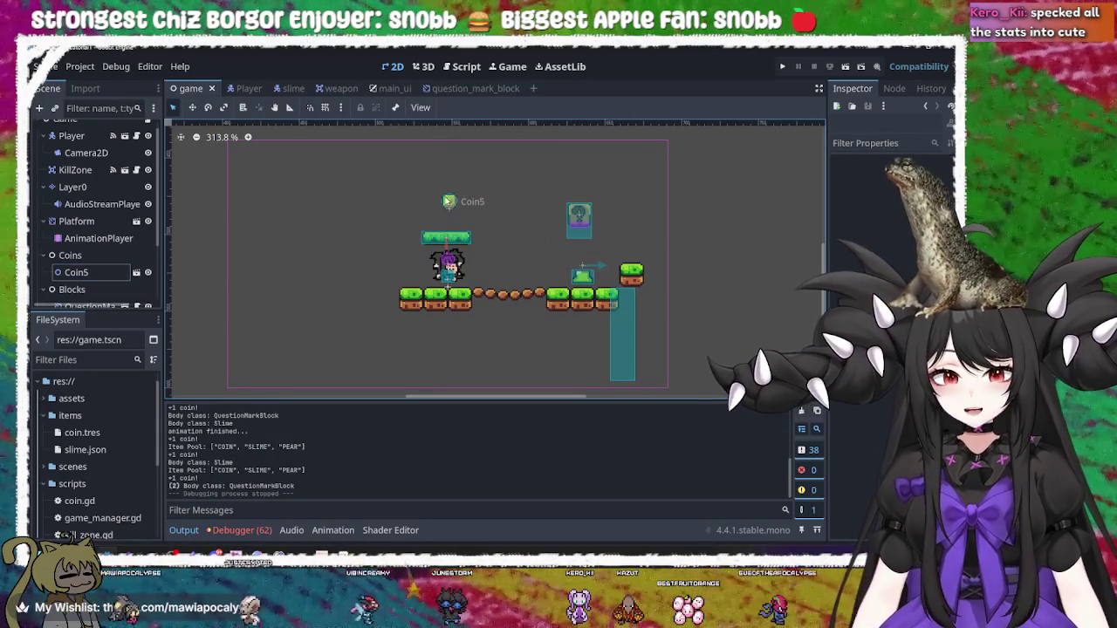
pyautogui.click(95, 269)
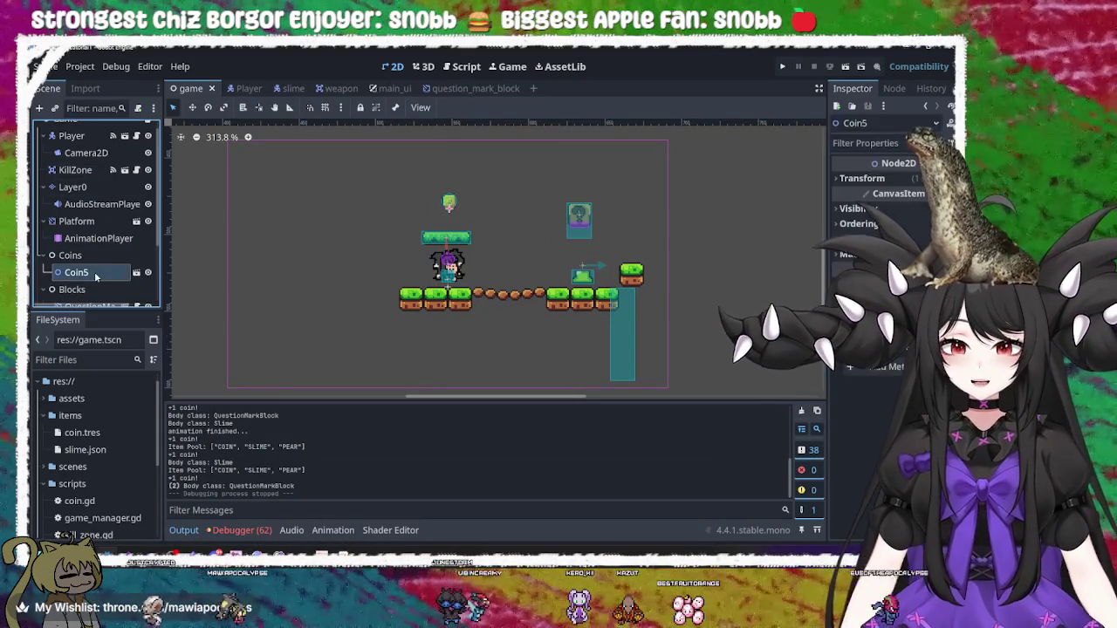
pyautogui.click(105, 270)
pyautogui.scroll(-3, 106, 270)
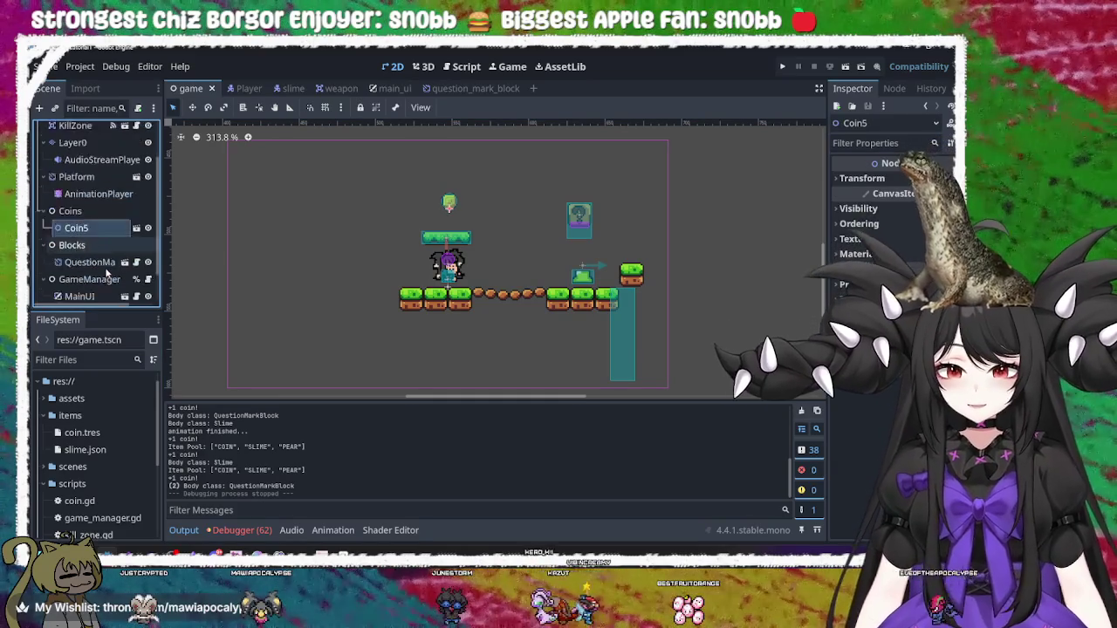
pyautogui.scroll(4, 107, 272)
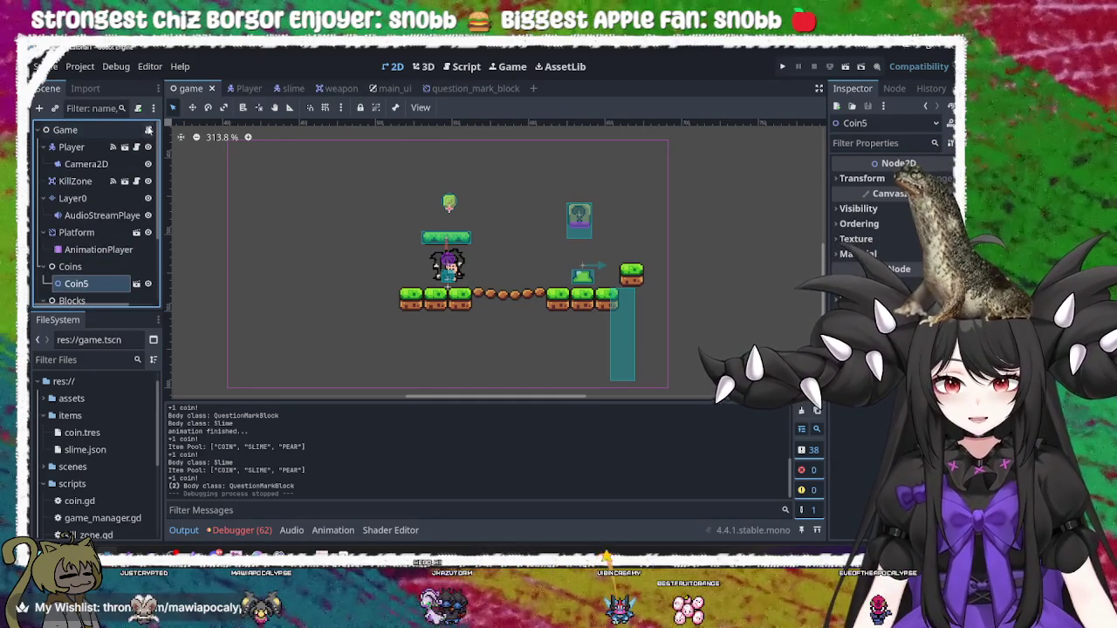
pyautogui.click(110, 135)
pyautogui.click(149, 131)
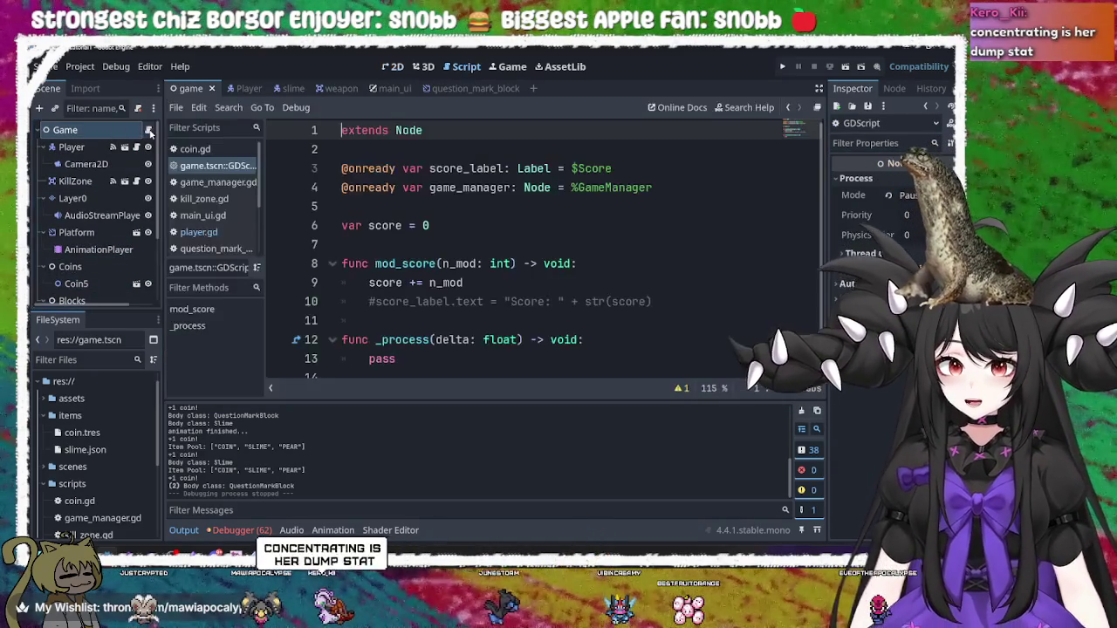
# Place the cursor on empty line 7 without editing, then bring VTube Studio to the front
pyautogui.click(497, 241)
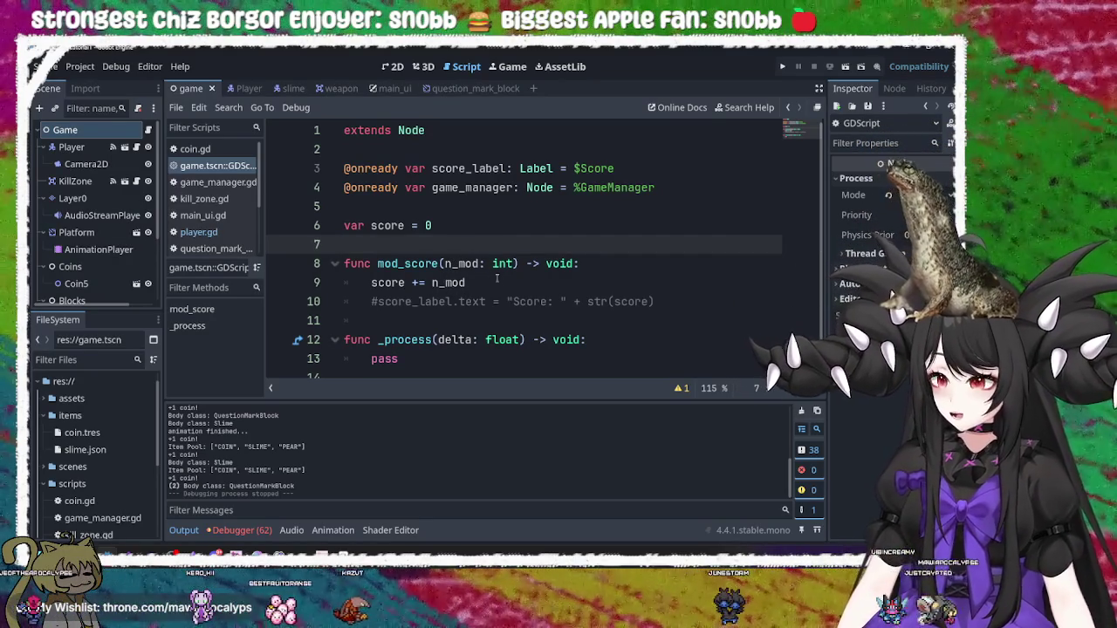
pyautogui.press('super')
pyautogui.click(560, 267)
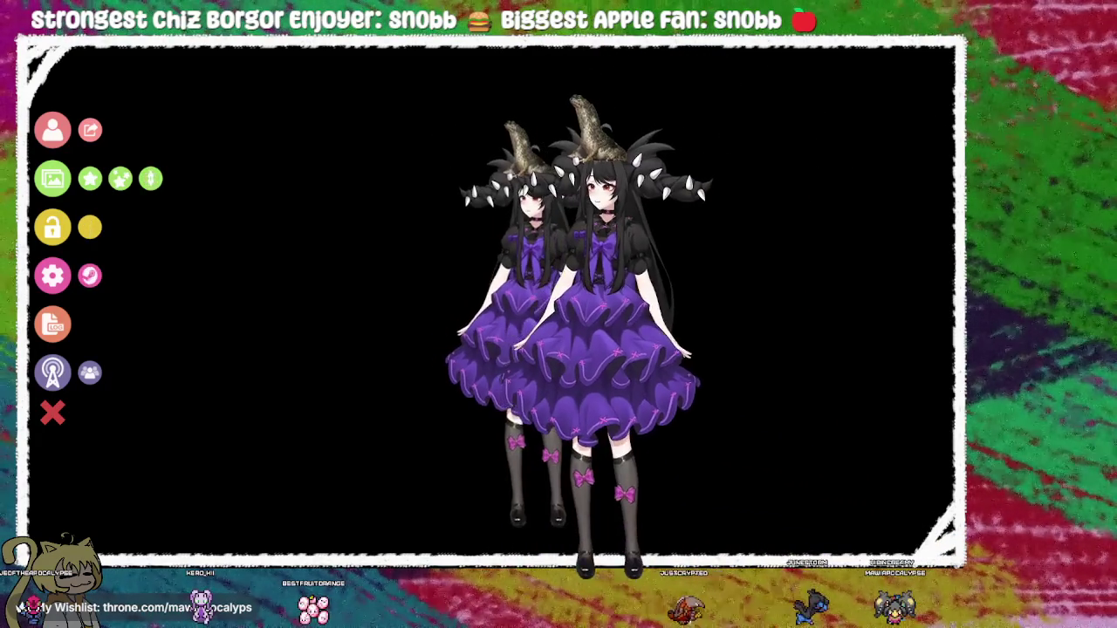
pyautogui.press('super')
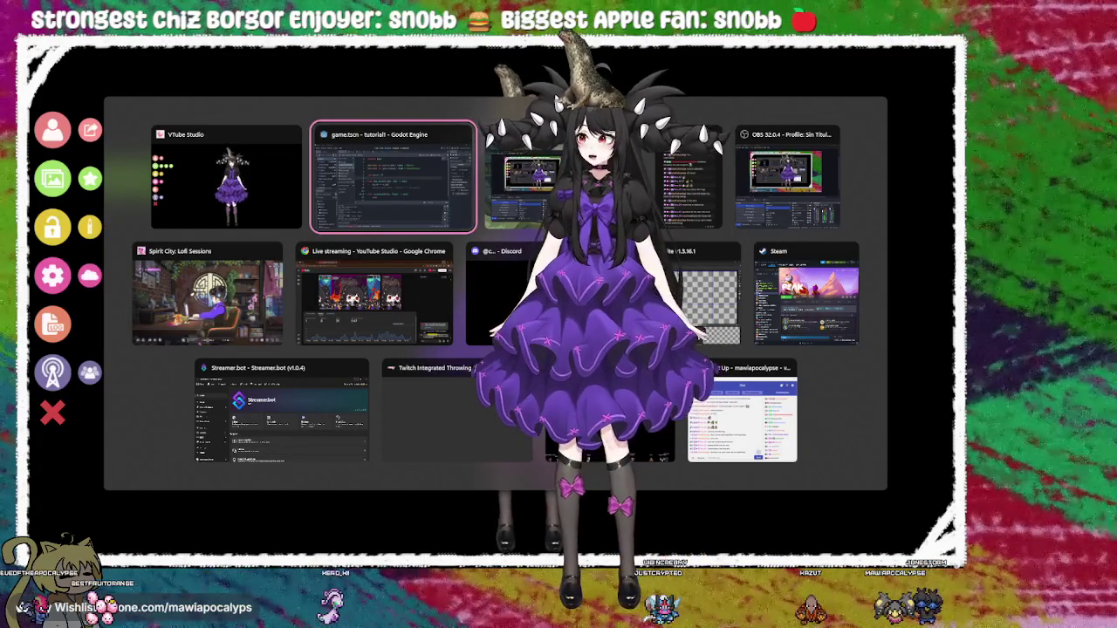
pyautogui.click(537, 185)
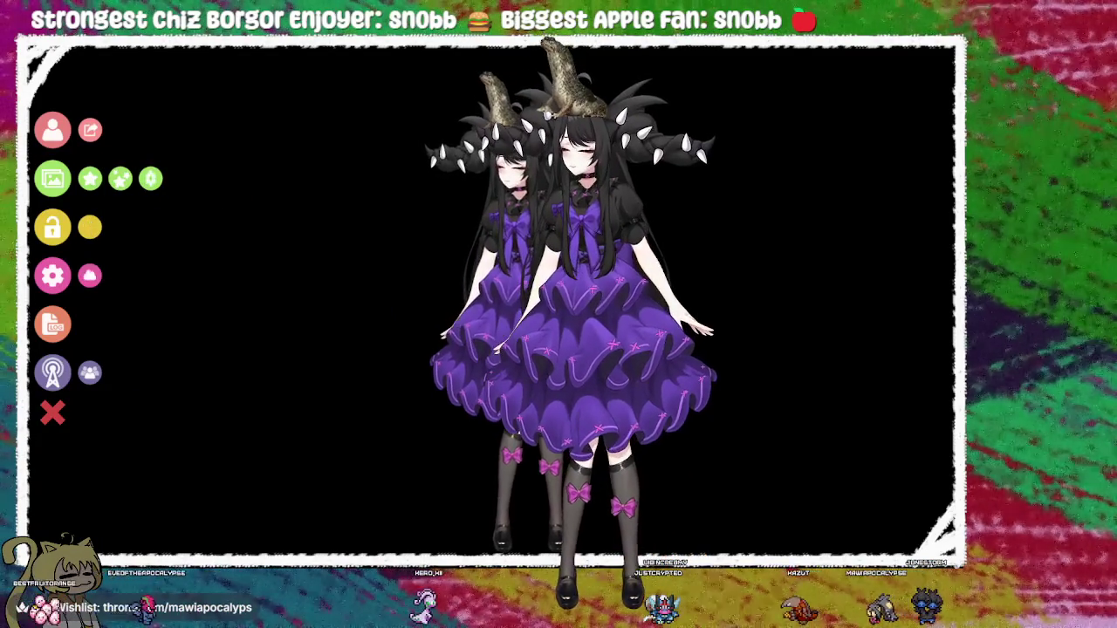